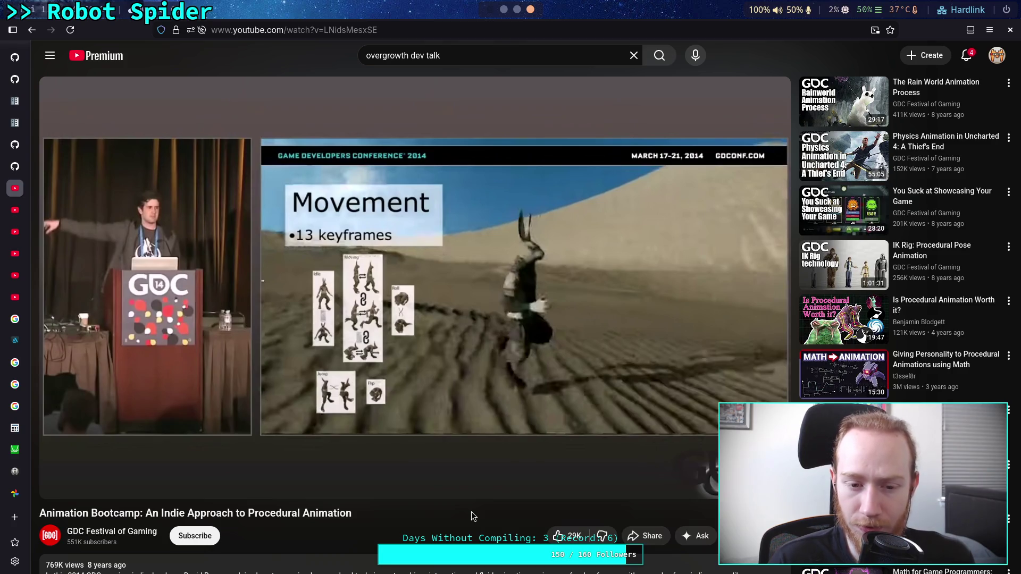
# Briefly resume the Animation Bootcamp talk from 10:34, then pause it again
pyautogui.moveTo(460, 479)
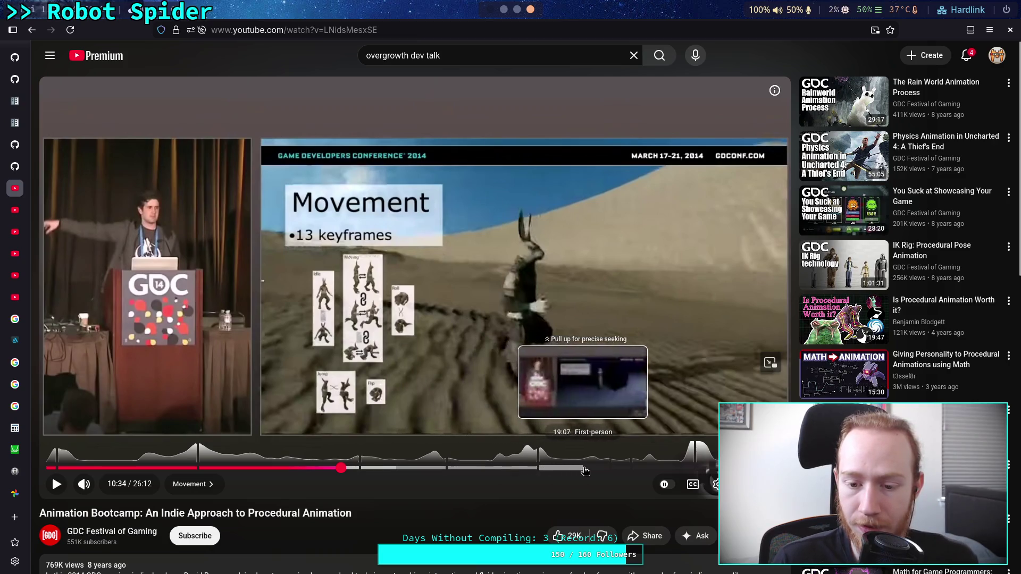
pyautogui.click(410, 410)
pyautogui.click(410, 410)
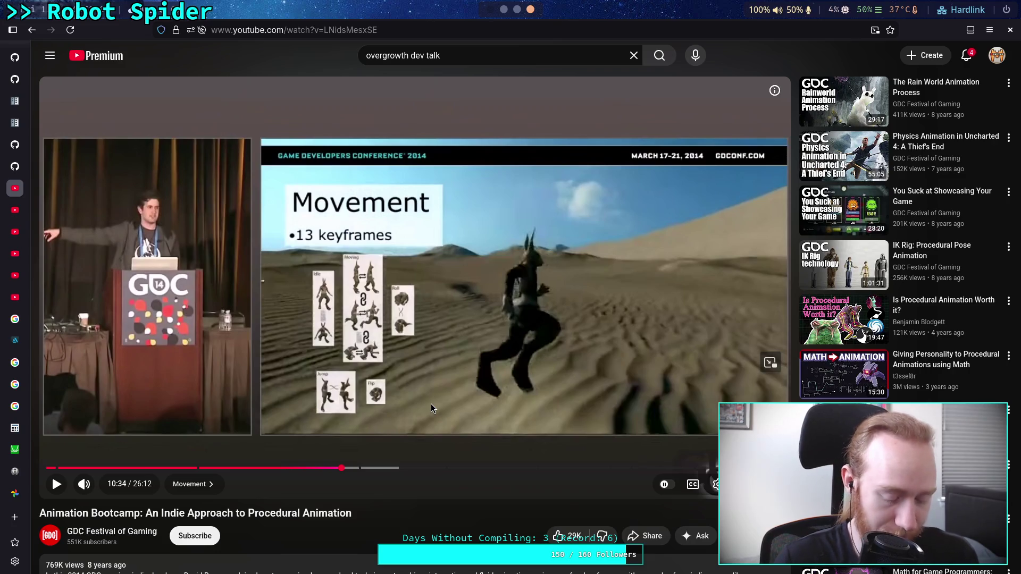
pyautogui.click(445, 400)
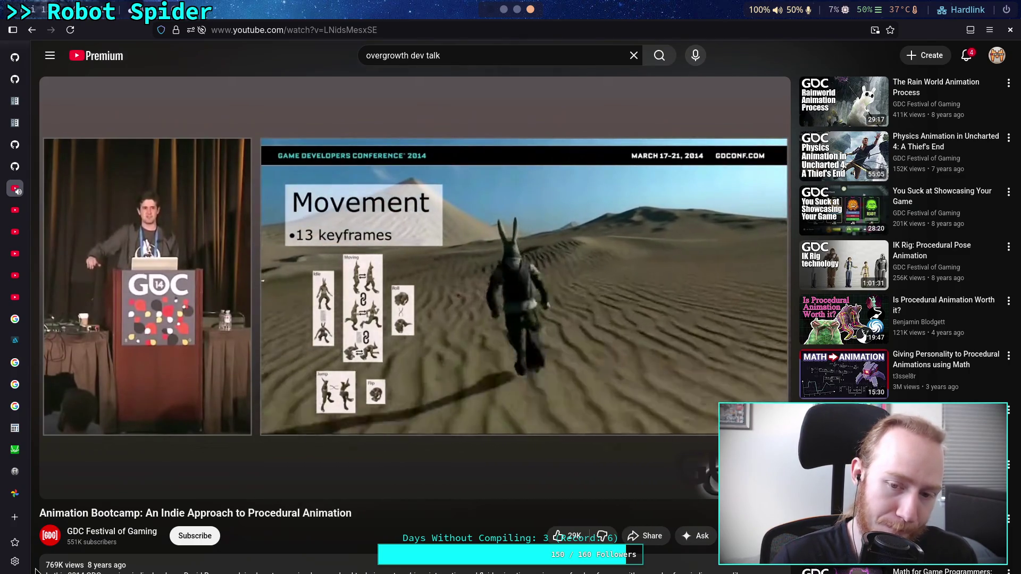
# Pause the talk at 10:42, rewind to 3:52, then skip ahead to 11:13 (Inverse kinematics)
pyautogui.click(107, 460)
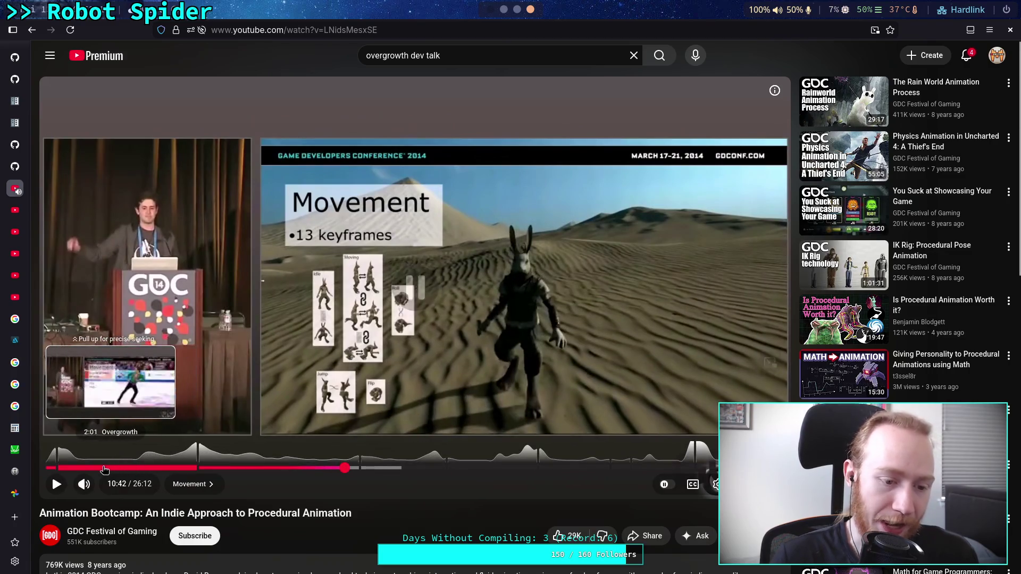
pyautogui.click(153, 468)
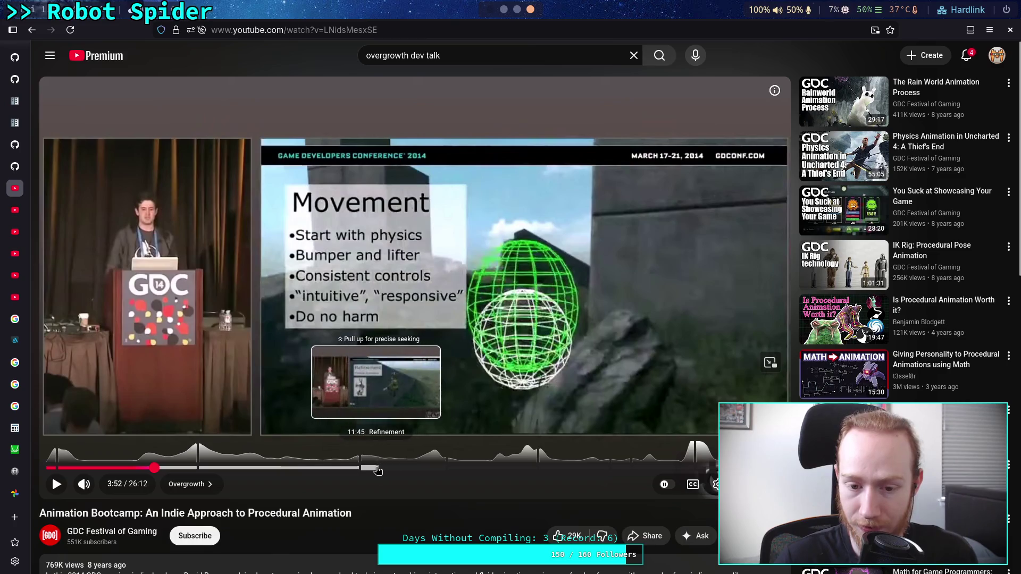
pyautogui.click(358, 469)
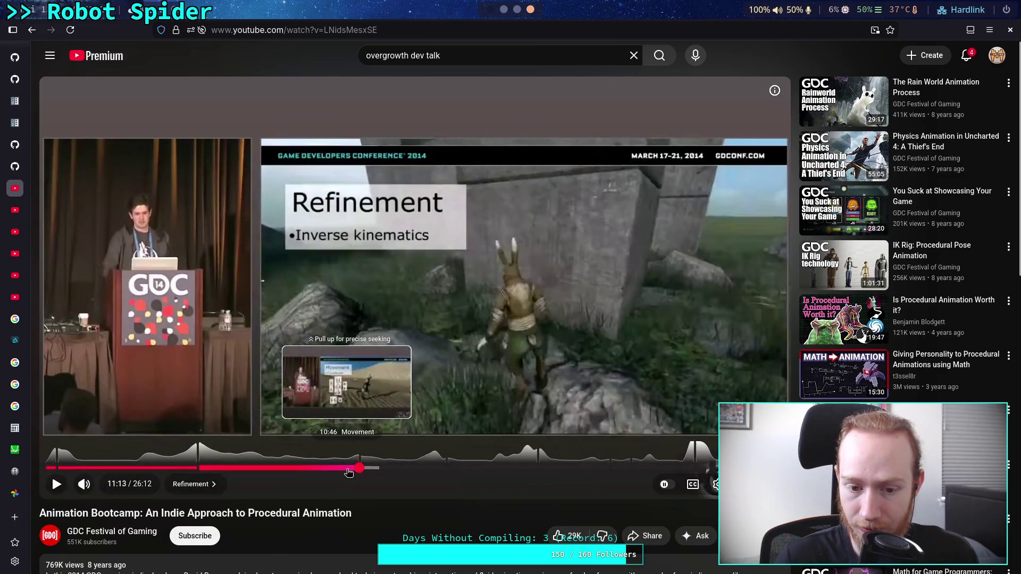
# Seek back to 10:46 on the Movement slide and watch on to about 17:55
pyautogui.click(347, 469)
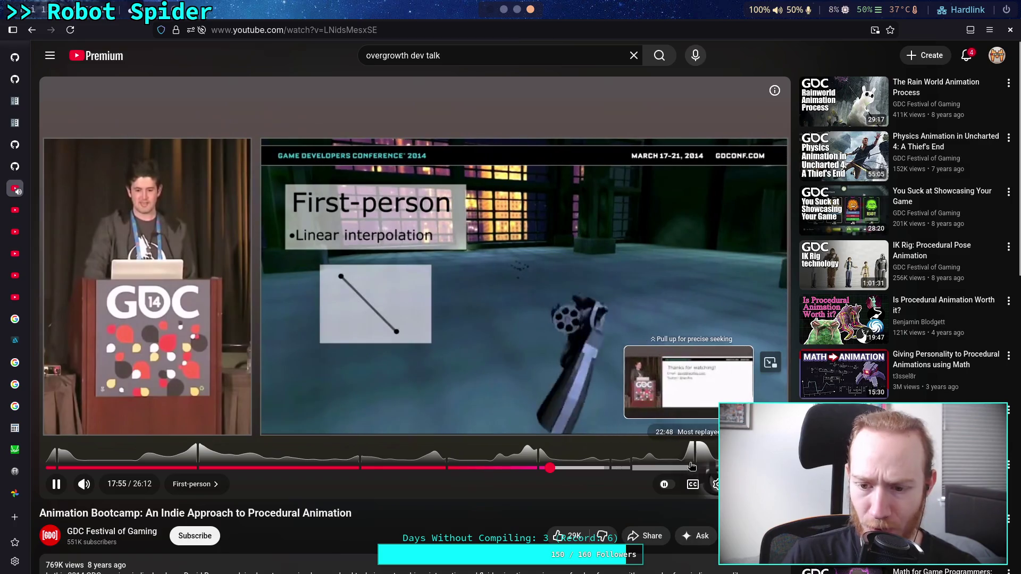
# Pause the talk, rewind to 6:04 in Movement, and bring up the video's context menu
pyautogui.click(642, 444)
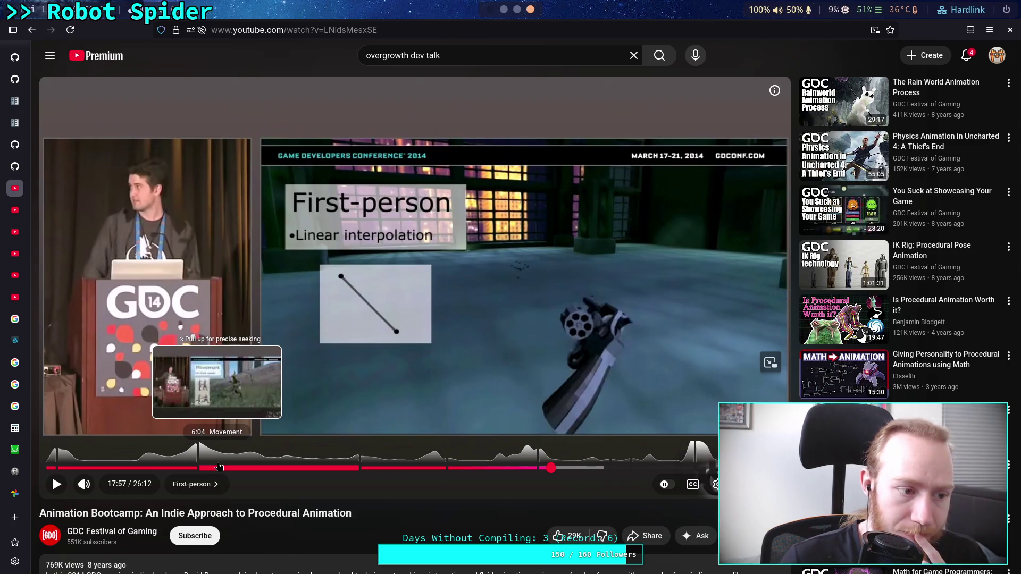
pyautogui.click(218, 466)
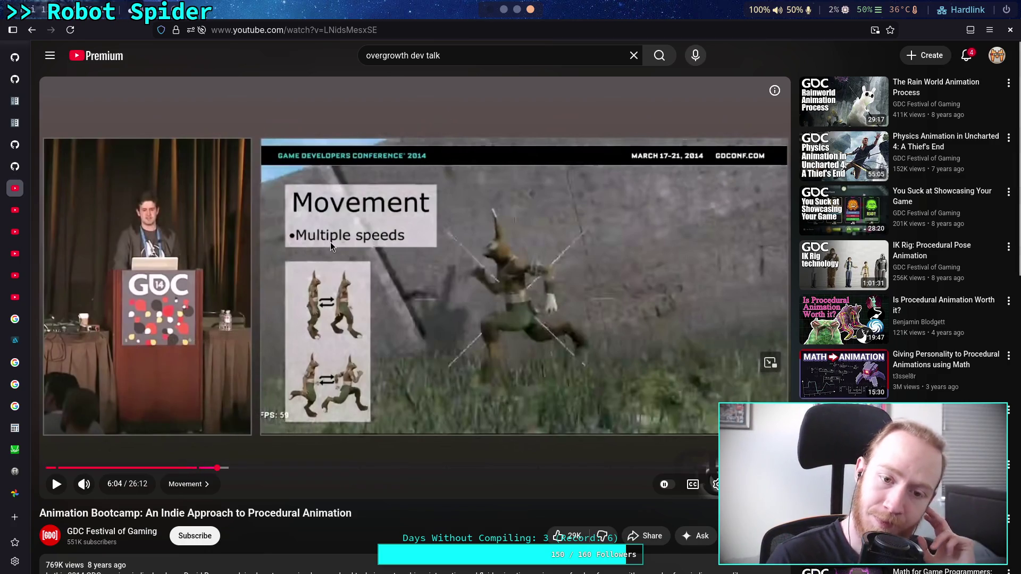
pyautogui.rightClick(372, 266)
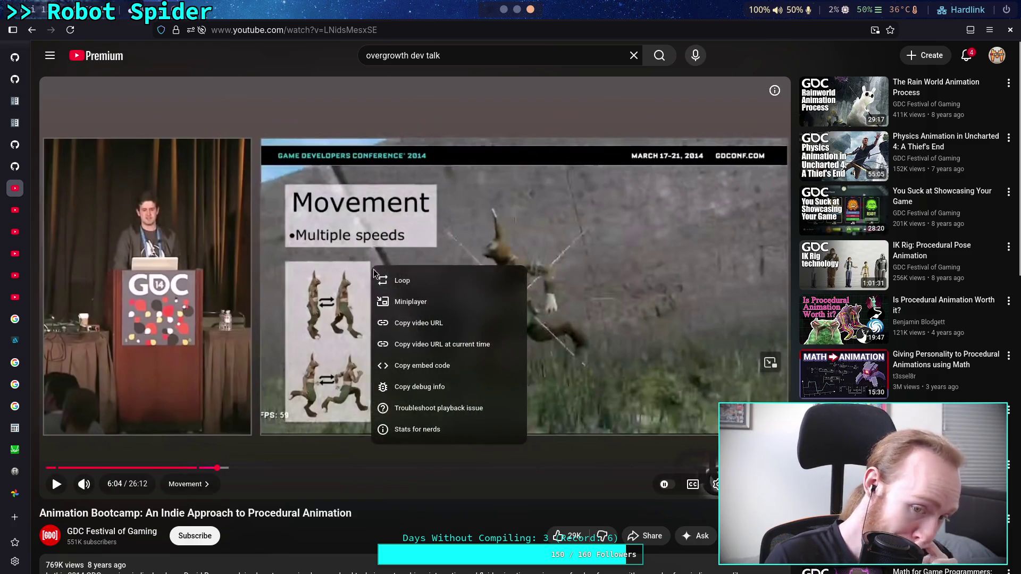
# Copy the talk's URL at the current time and switch to the Spider Bot note in Obsidian
pyautogui.click(425, 343)
pyautogui.click(506, 13)
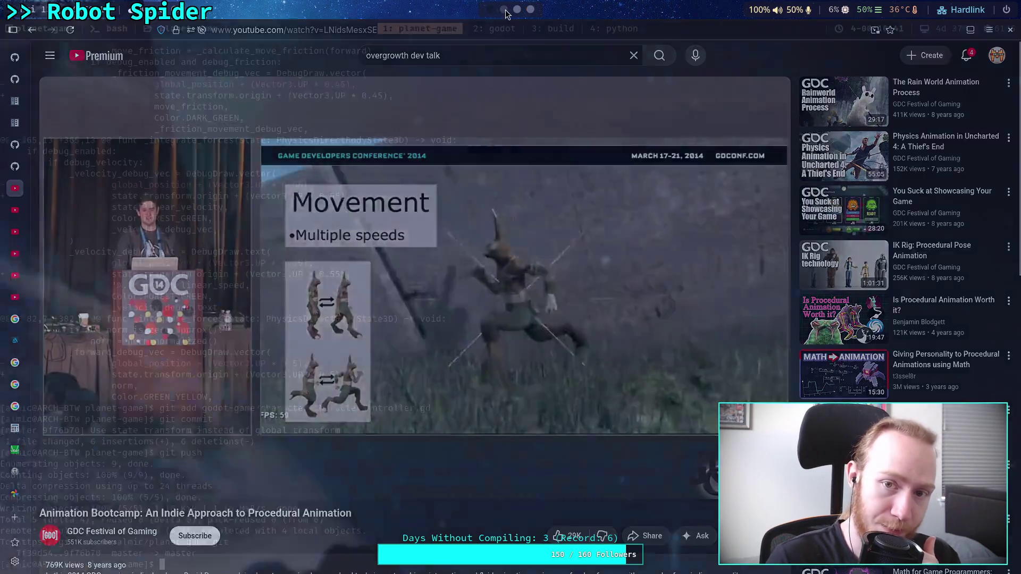
pyautogui.click(517, 11)
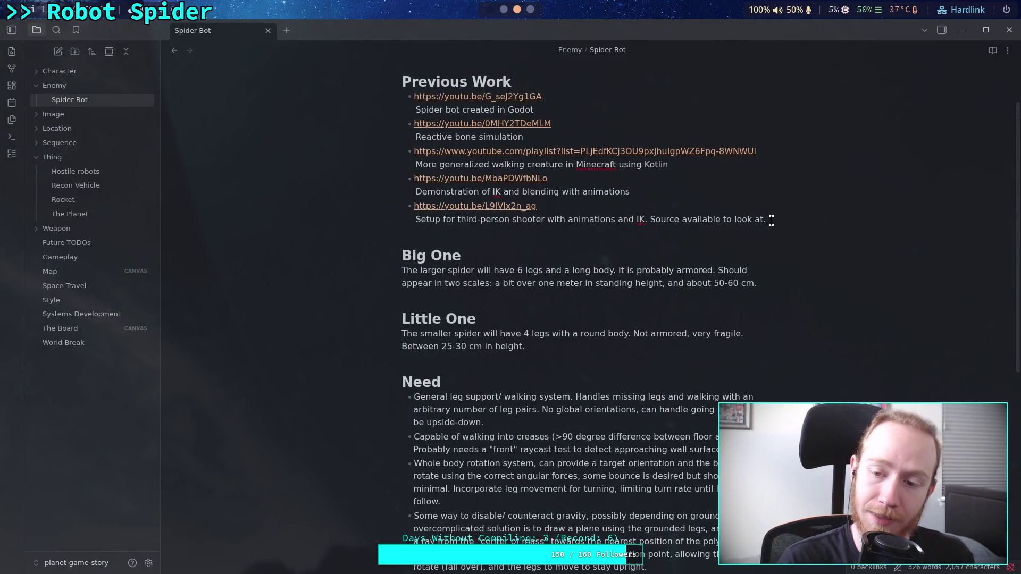
# Add a Previous Work bullet with the pasted link captioned 'Overgrowth dev talk on procedural animation'
pyautogui.press('Return')
pyautogui.hotkey('ctrl', 'v')
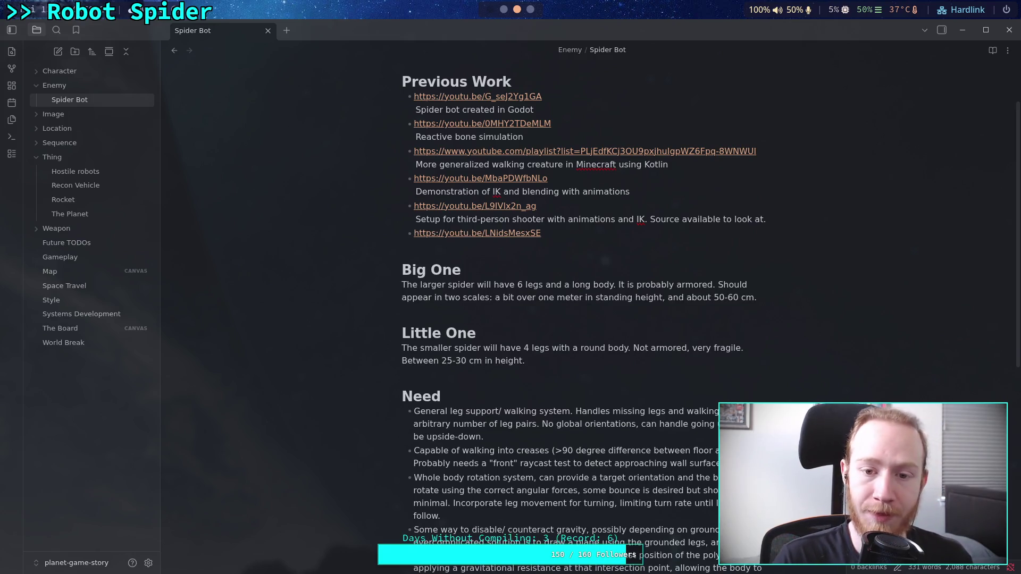
pyautogui.hotkey('shift', 'Return')
pyautogui.write('Over')
pyautogui.press('BackSpace')
pyautogui.press('BackSpace')
pyautogui.press('BackSpace')
pyautogui.write('ver')
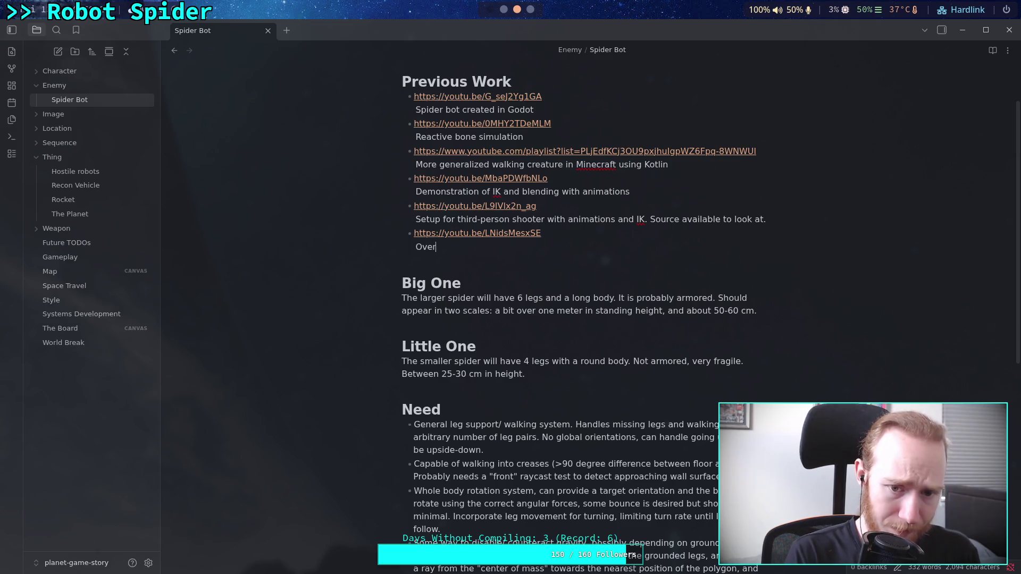
pyautogui.write('growth ')
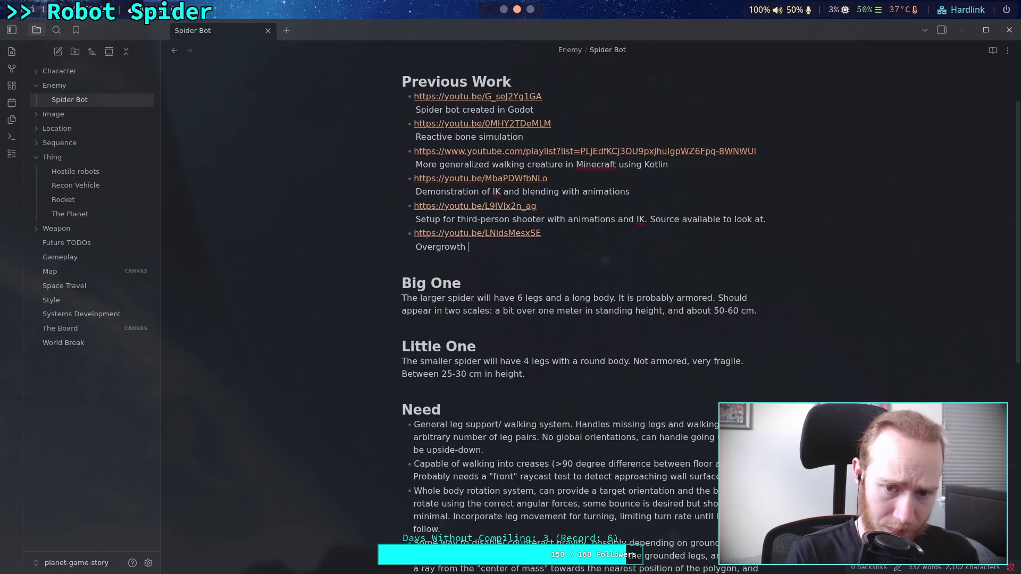
pyautogui.write('dev talk ')
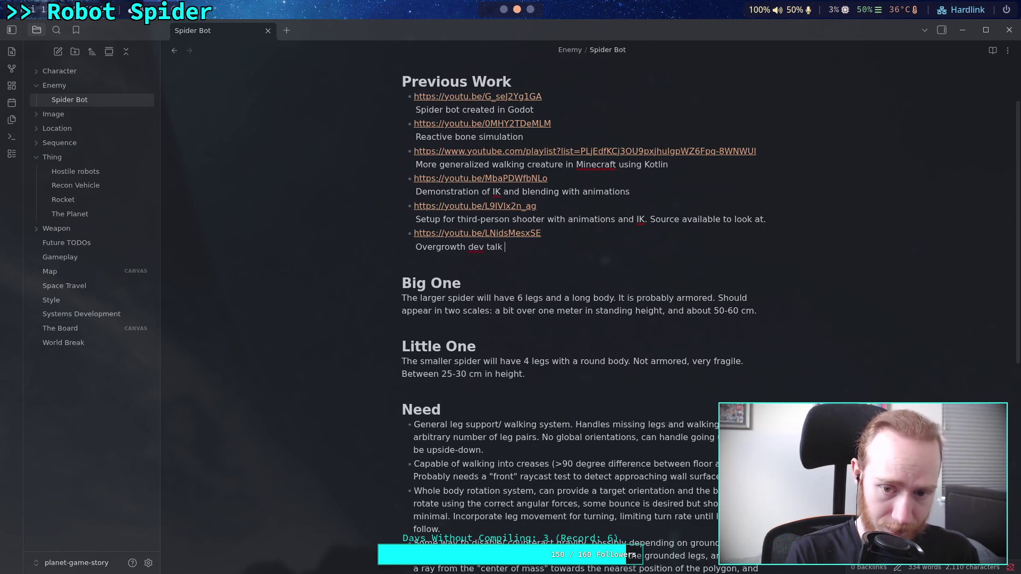
pyautogui.write('on procud')
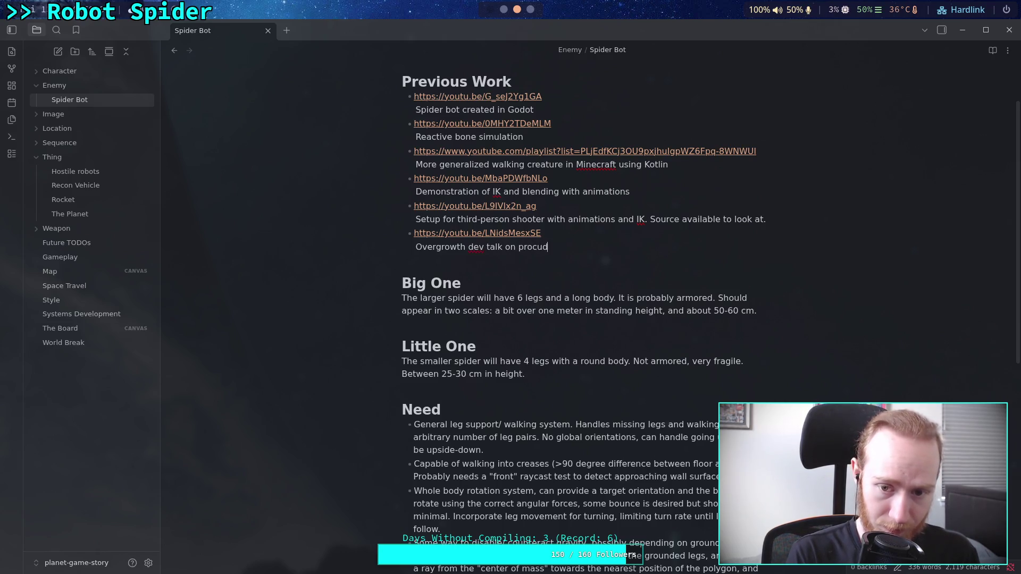
pyautogui.press('BackSpace')
pyautogui.press('BackSpace')
pyautogui.write('edural ')
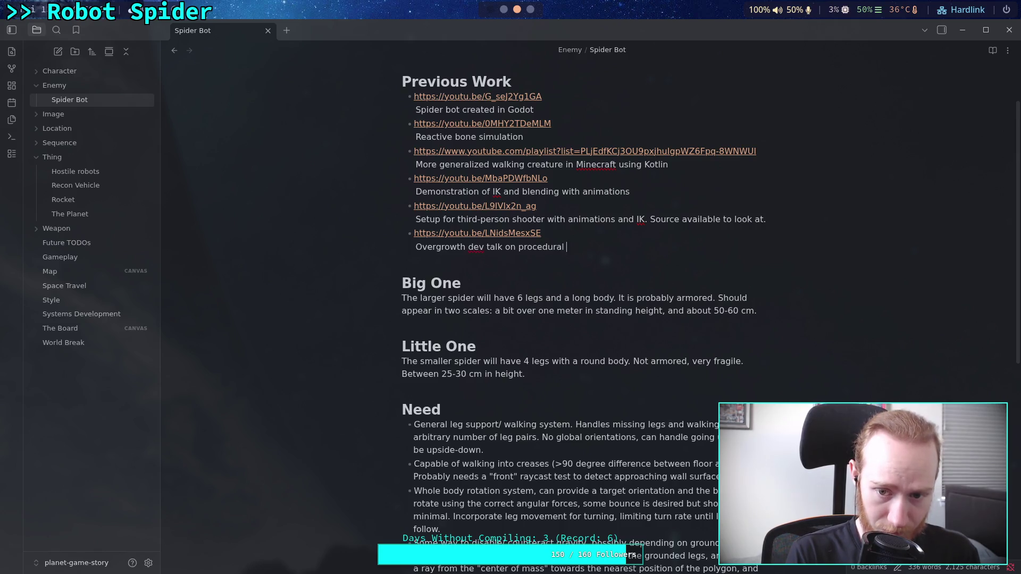
pyautogui.write('animation')
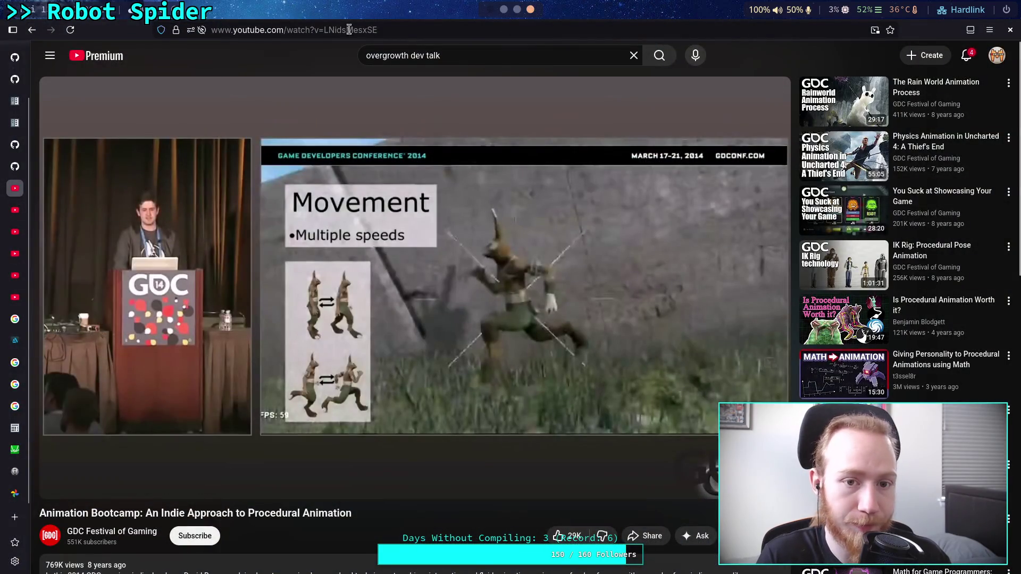
# Load the ant-walking Short from the pasted address and play it with sound on
pyautogui.click(349, 30)
pyautogui.hotkey('ctrl', 'v')
pyautogui.press('Return')
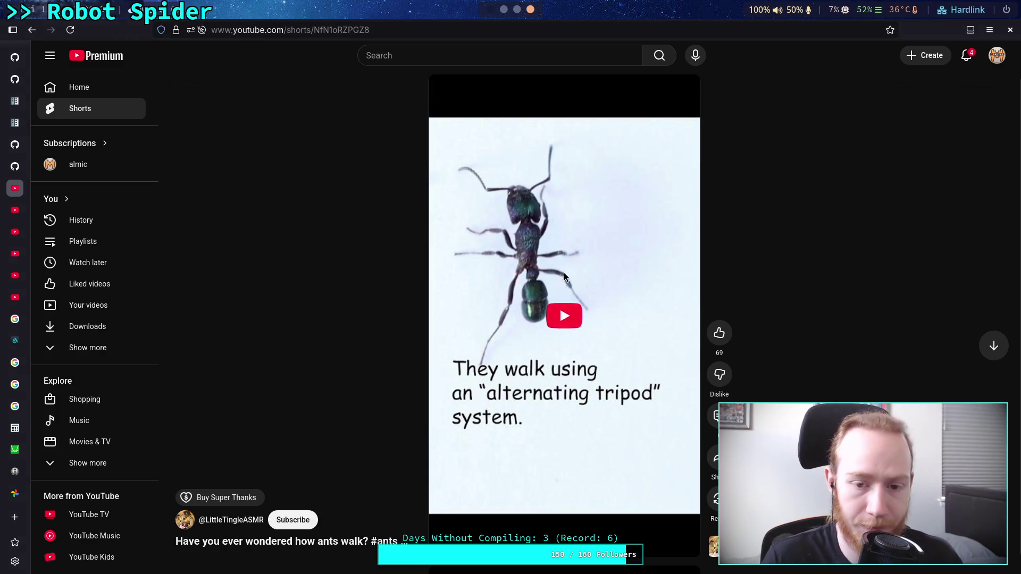
pyautogui.click(564, 321)
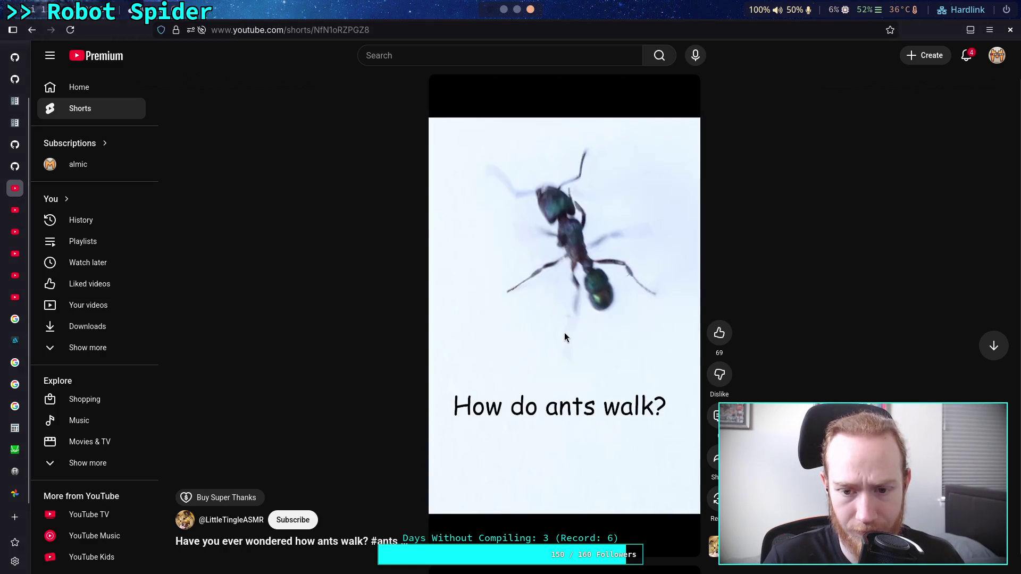
pyautogui.click(540, 457)
pyautogui.click(479, 96)
pyautogui.click(594, 370)
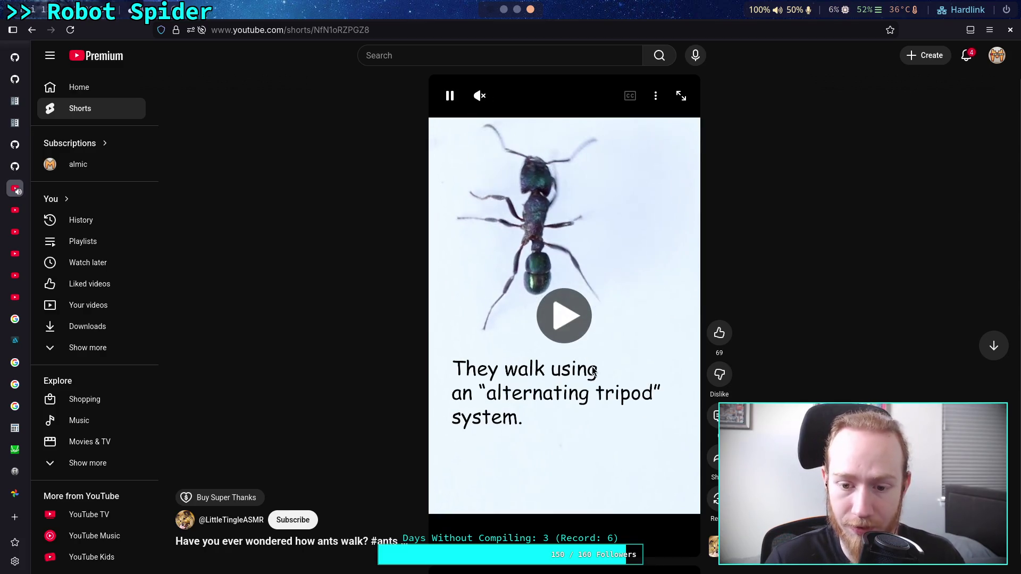
pyautogui.press('m')
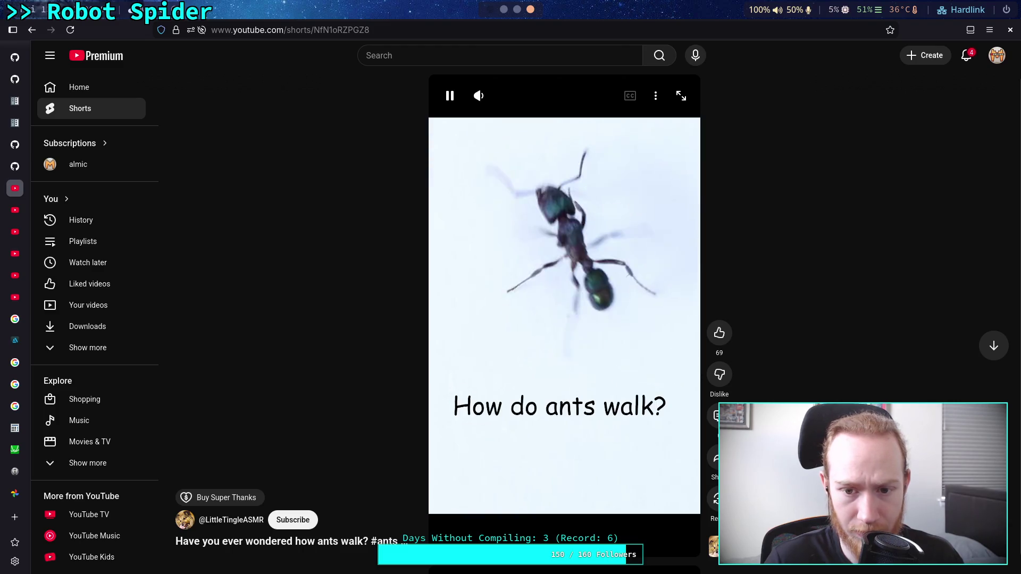
# Pause and resume the Short repeatedly to study the ant's leg positions, then go to SpiderBody.kt
pyautogui.click(558, 371)
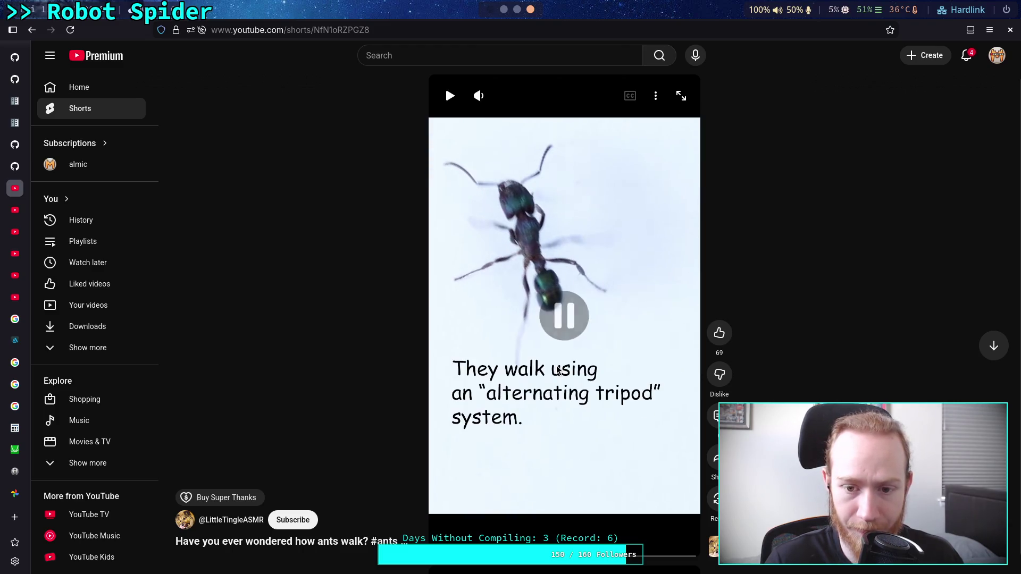
pyautogui.click(522, 324)
pyautogui.click(522, 325)
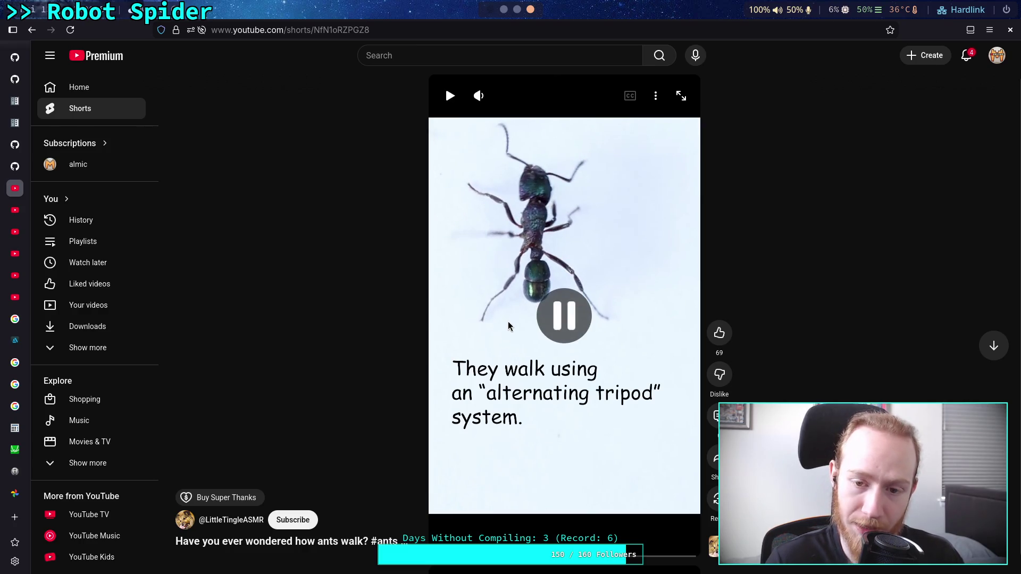
pyautogui.click(551, 334)
pyautogui.click(551, 334)
pyautogui.click(551, 333)
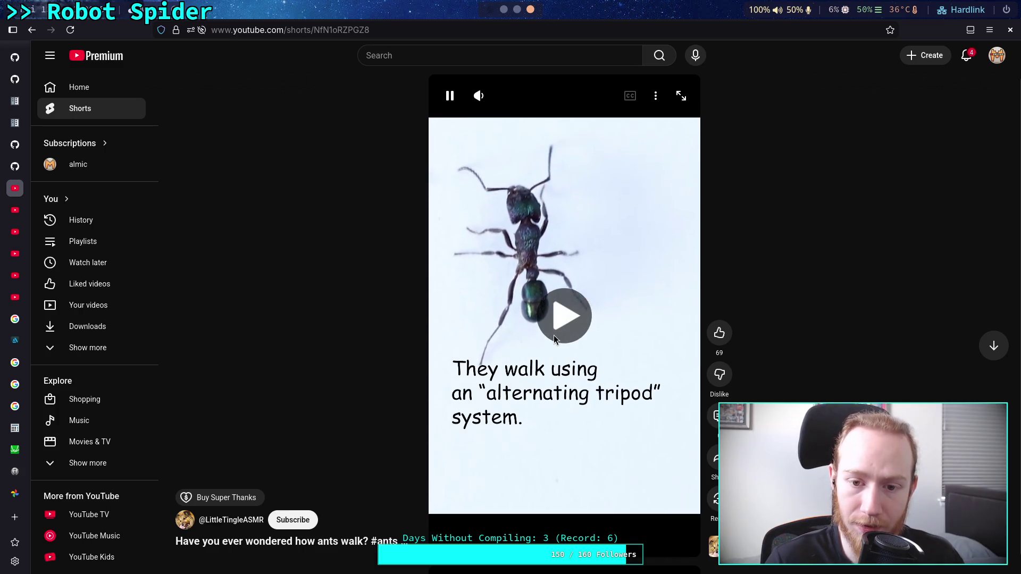
pyautogui.click(529, 263)
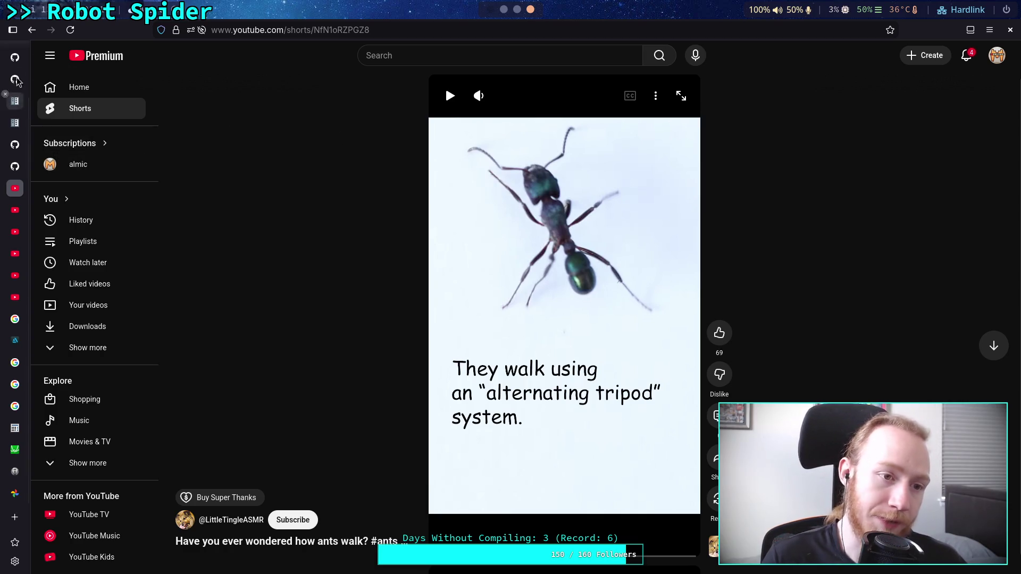
pyautogui.click(24, 153)
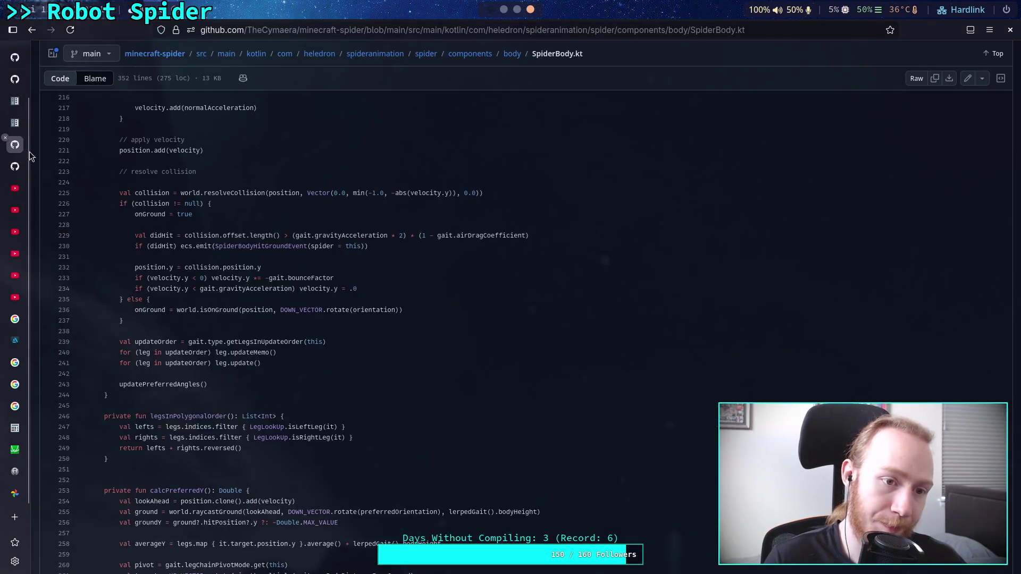
# Browse components > body > LegLookUp.kt, skim its code, then return to the ant Short
pyautogui.click(473, 53)
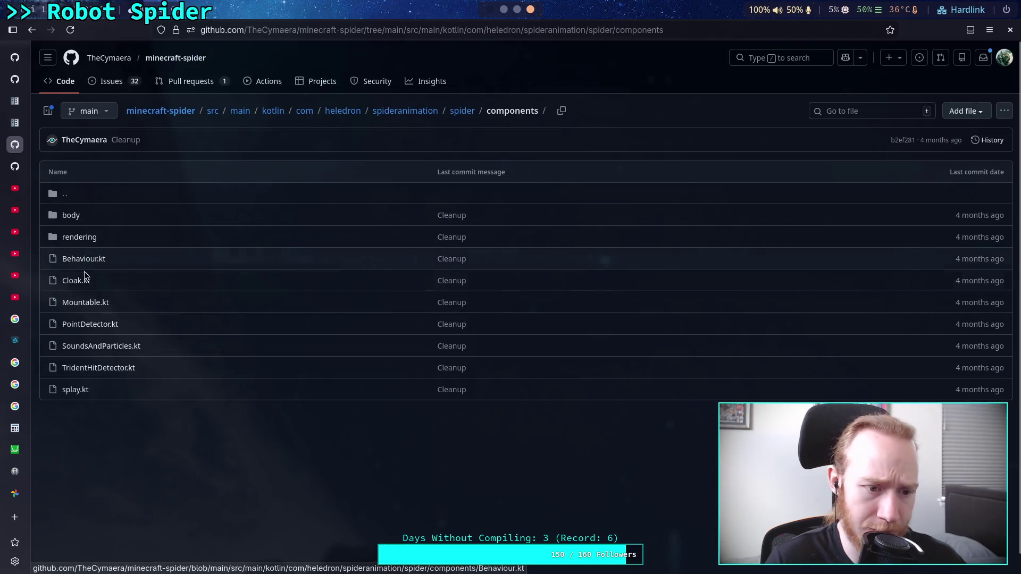
pyautogui.click(70, 215)
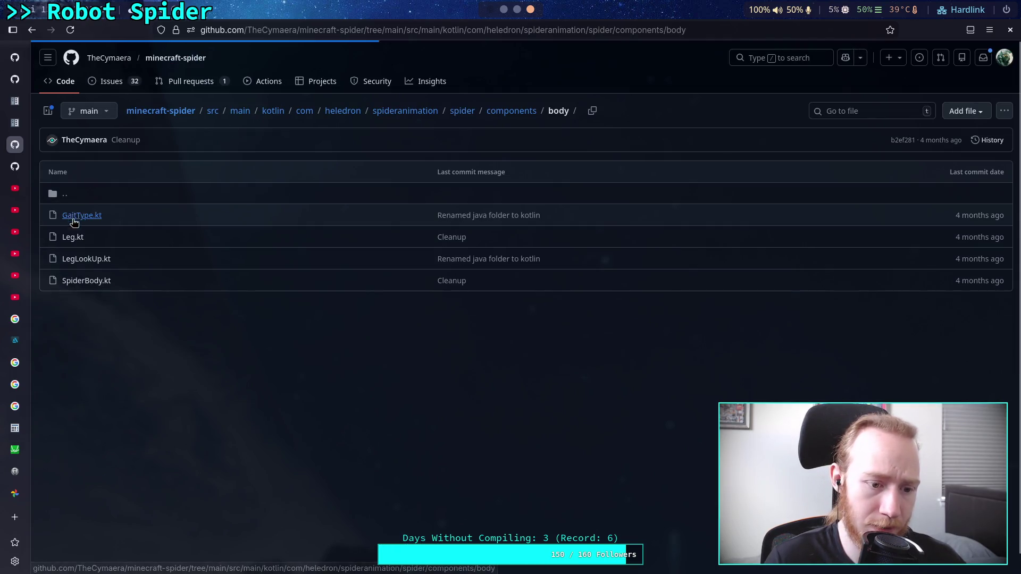
pyautogui.click(80, 263)
pyautogui.scroll(-3, 447, 319)
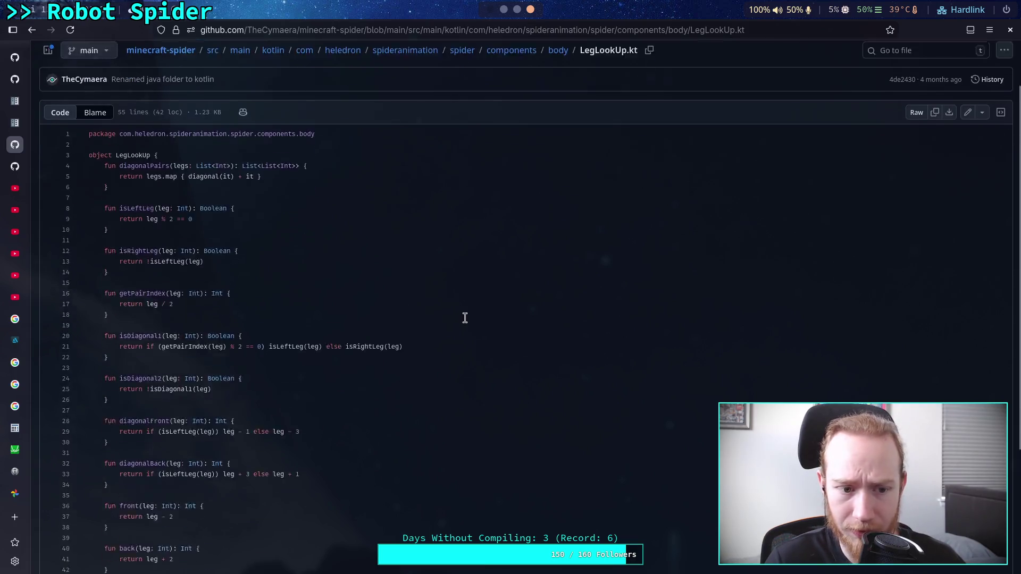
pyautogui.scroll(2, 464, 318)
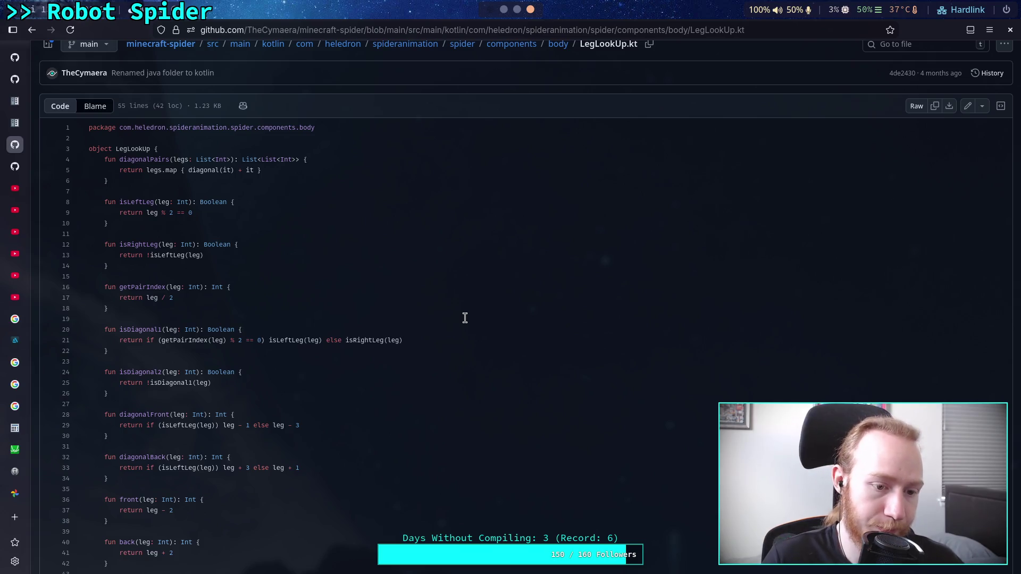
pyautogui.scroll(-3, 465, 318)
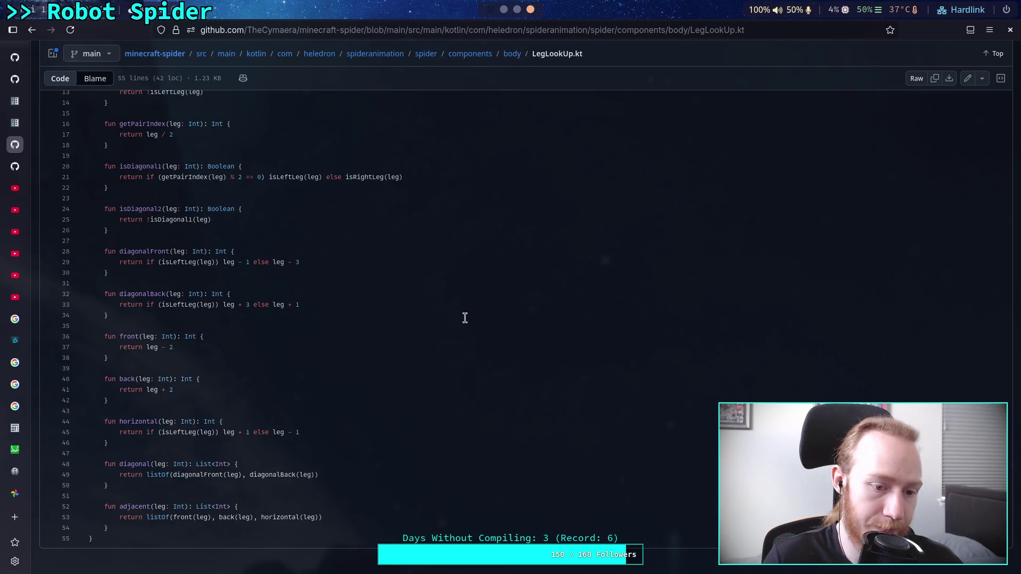
pyautogui.scroll(3, 464, 318)
pyautogui.scroll(-3, 526, 309)
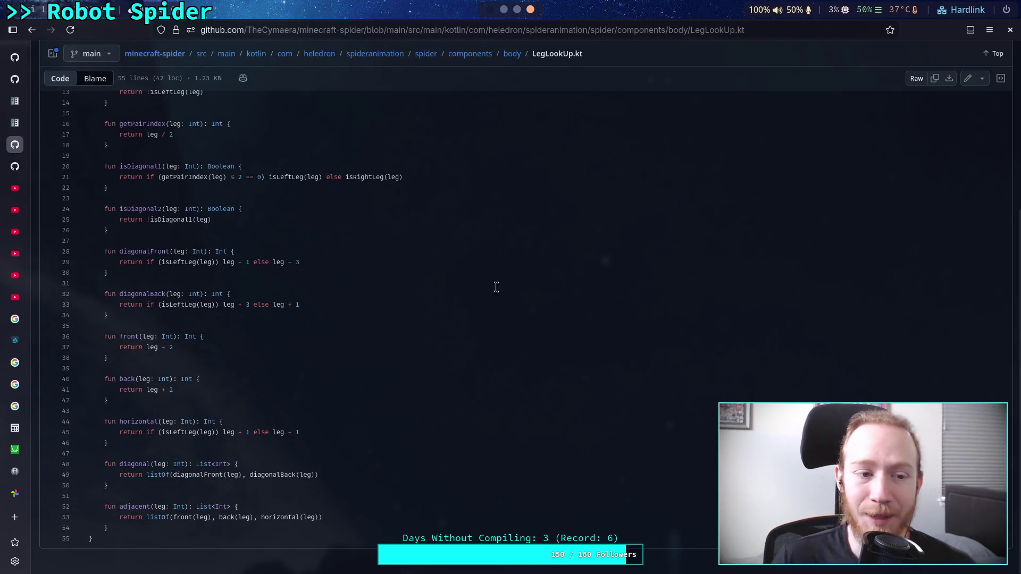
pyautogui.click(16, 189)
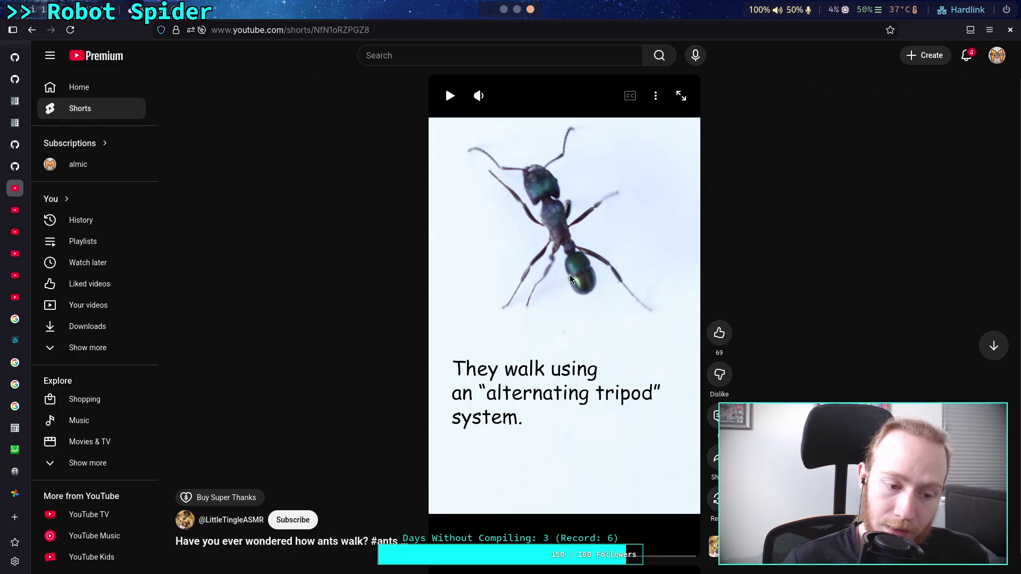
# Switch from the ant Short back to the LegLookUp.kt tab with Ctrl+Tab
pyautogui.hotkey('ctrl', 'Tab')
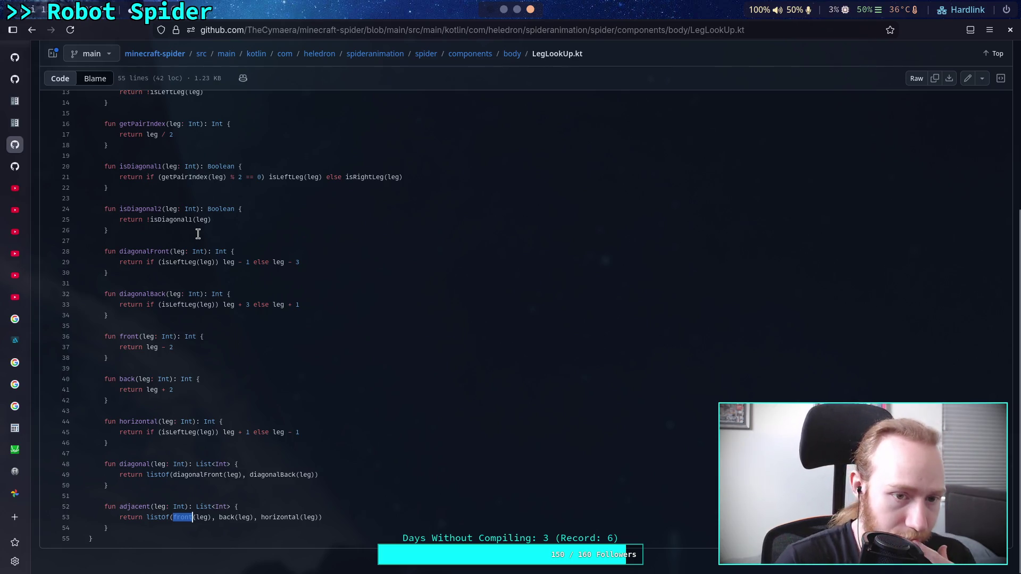
pyautogui.moveTo(215, 223); pyautogui.dragTo(91, 160)
pyautogui.click(179, 209)
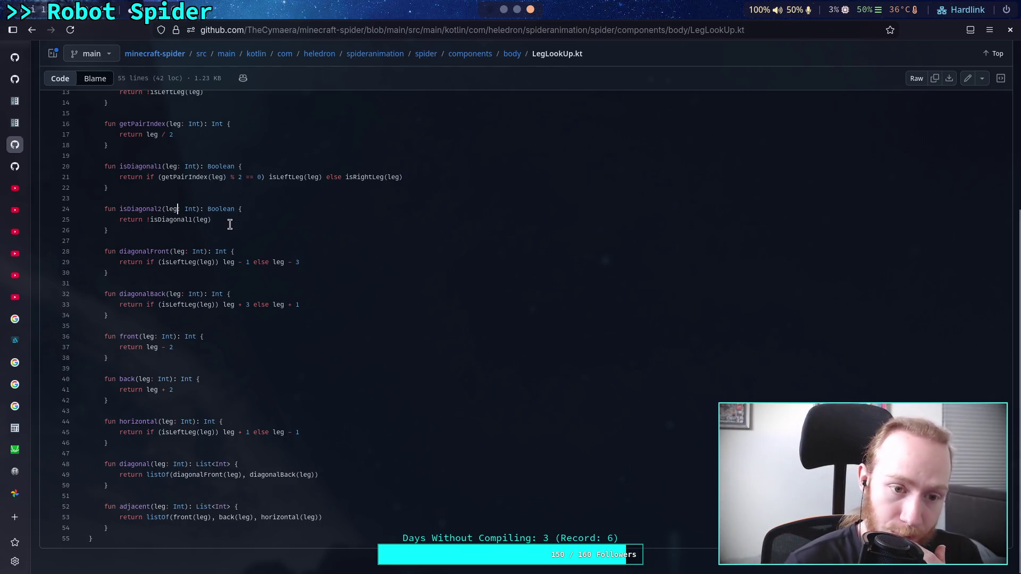
pyautogui.moveTo(207, 230); pyautogui.dragTo(105, 208)
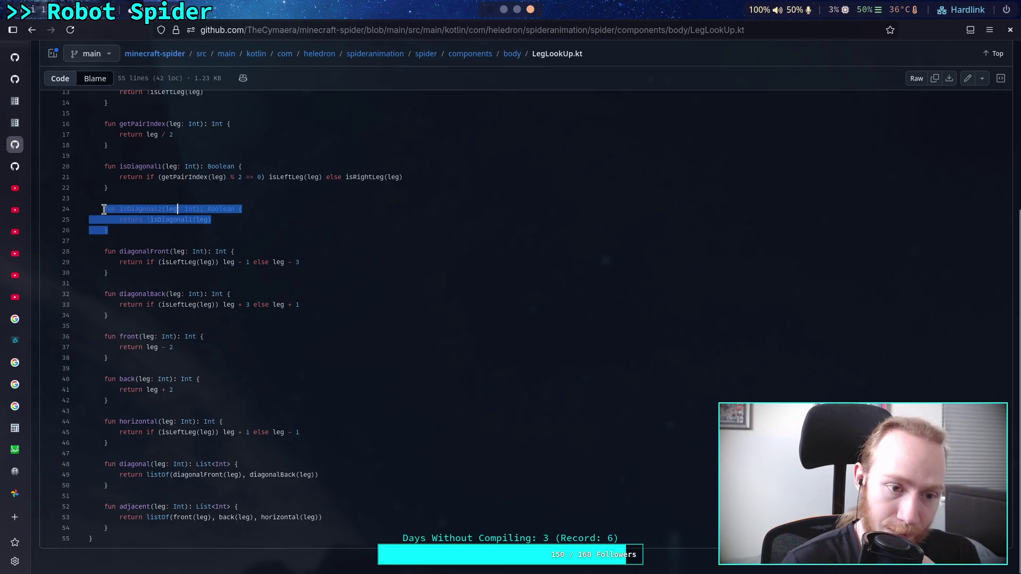
pyautogui.click(245, 198)
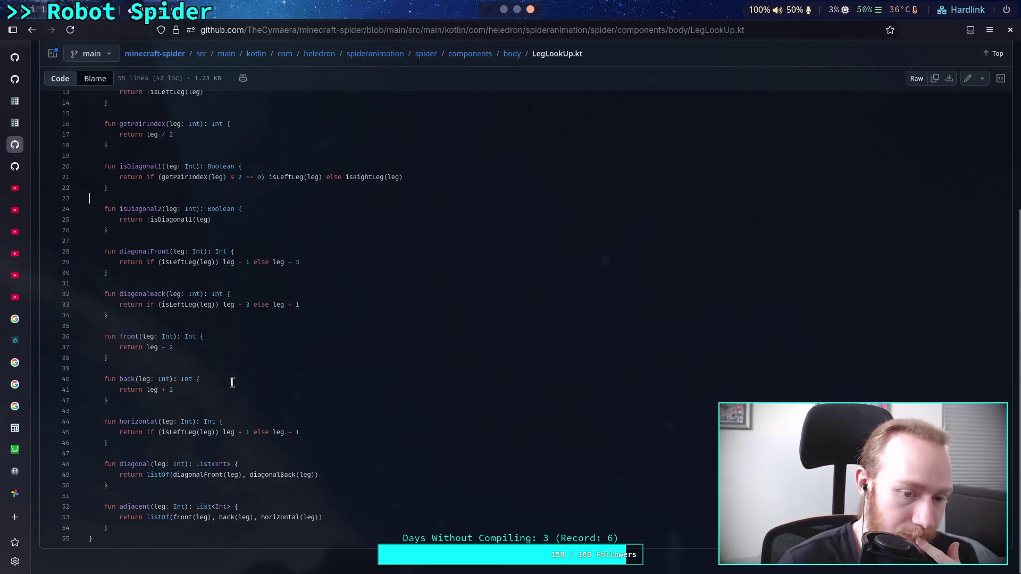
pyautogui.scroll(2, 232, 382)
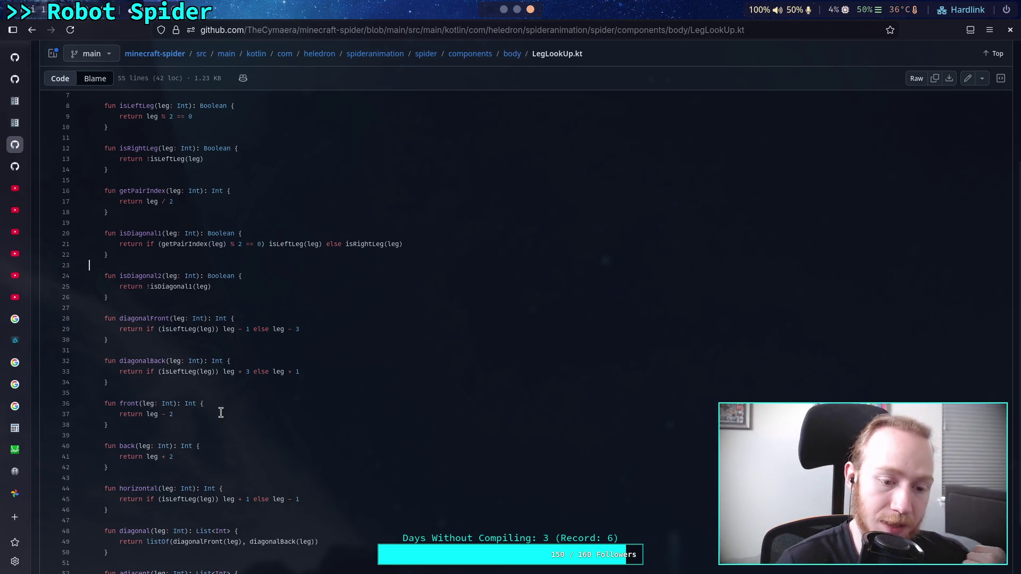
pyautogui.scroll(3, 221, 413)
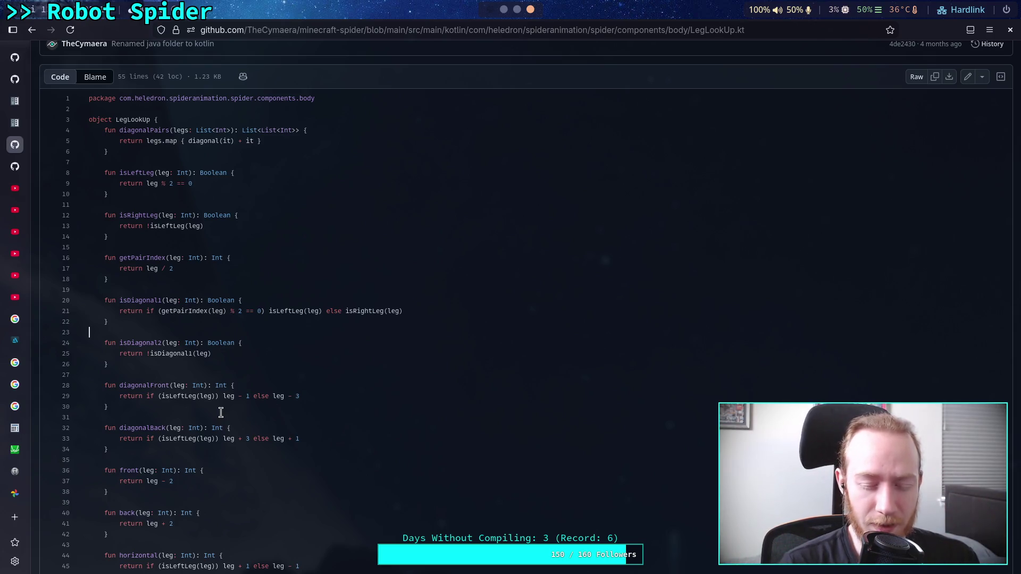
# Review LegLookUp.kt, highlighting the diagonal pairs expression on line 5
pyautogui.scroll(-5, 242, 407)
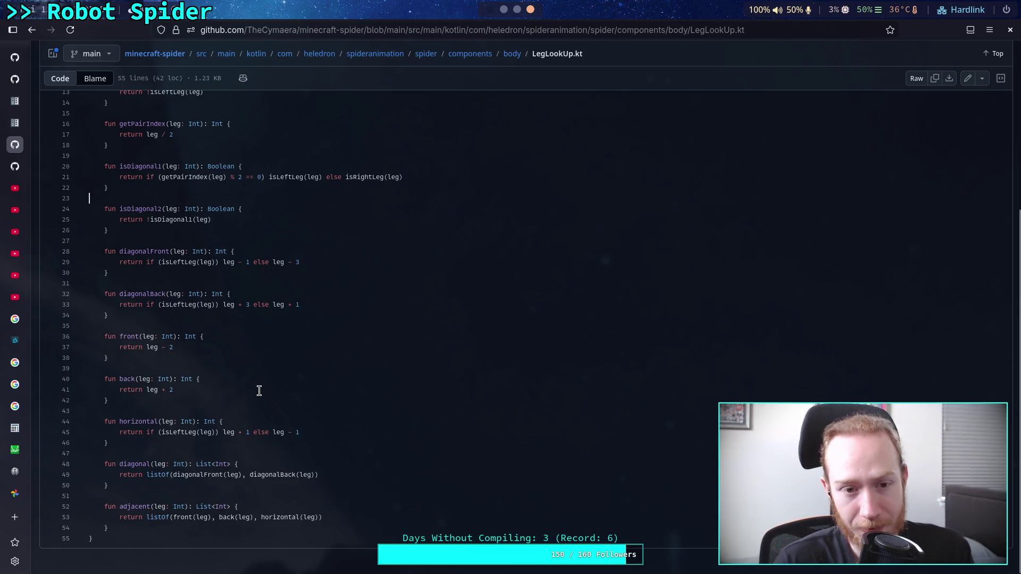
pyautogui.scroll(5, 253, 278)
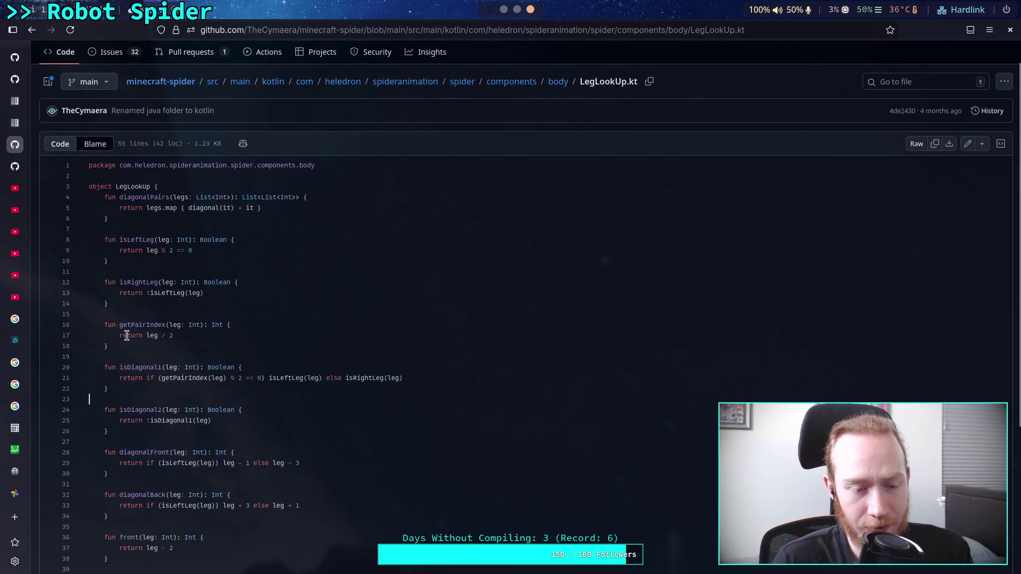
pyautogui.click(120, 353)
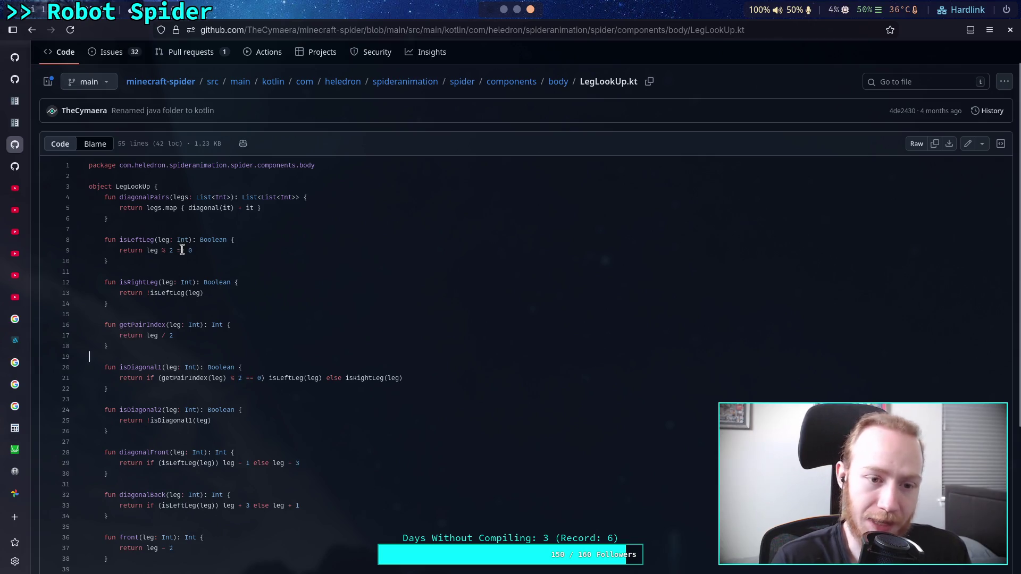
pyautogui.moveTo(147, 207); pyautogui.dragTo(281, 213)
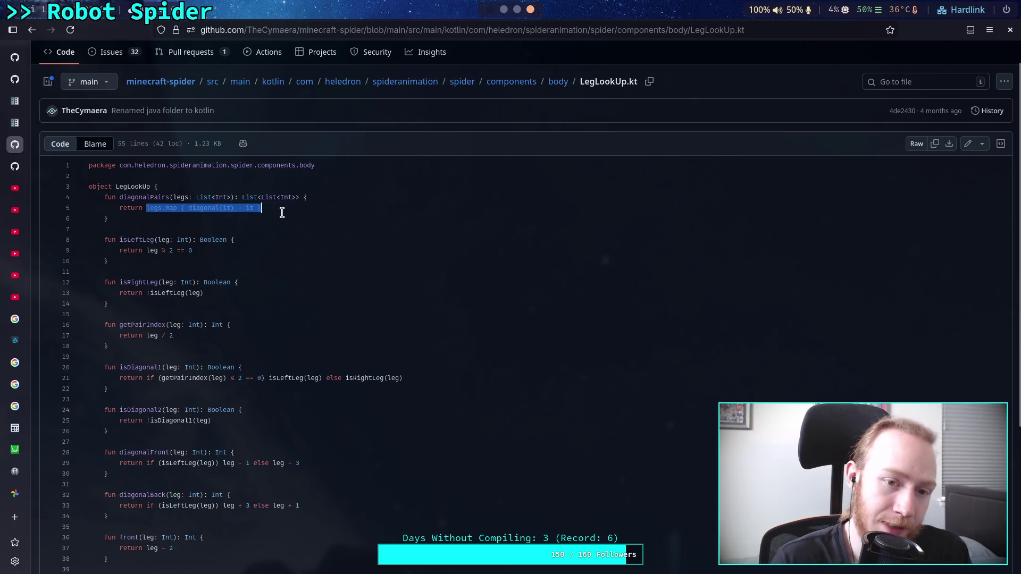
pyautogui.click(207, 229)
# Scroll through the rest of LegLookUp.kt, then go up to body and open GaitType.kt
pyautogui.scroll(-2, 235, 239)
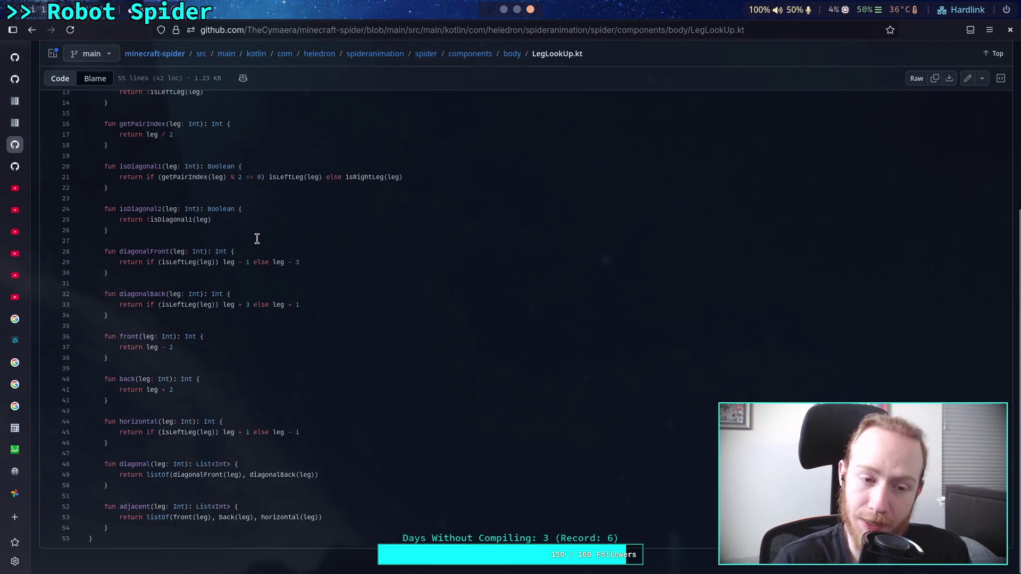
pyautogui.scroll(-4, 259, 239)
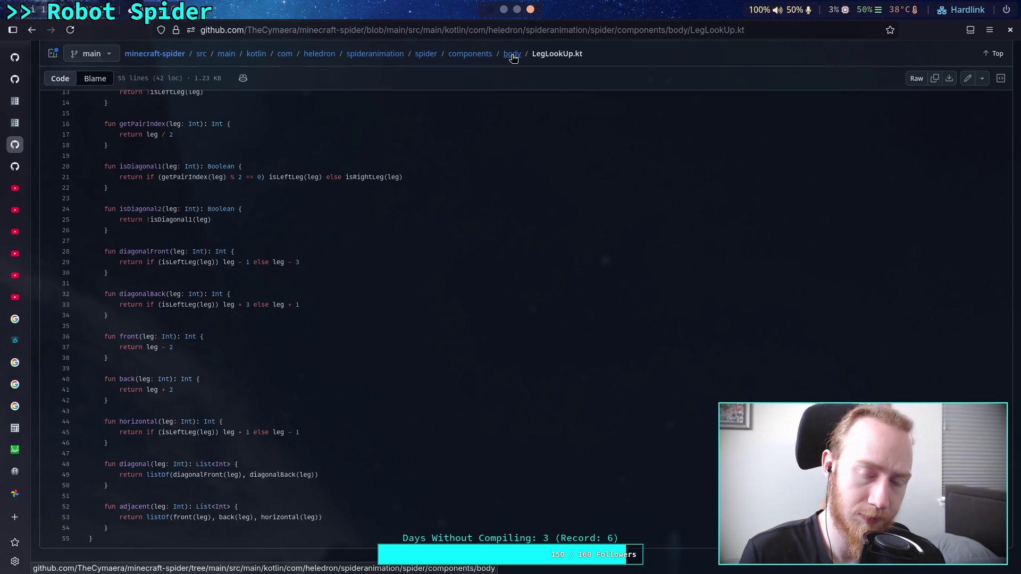
pyautogui.click(513, 57)
pyautogui.click(83, 216)
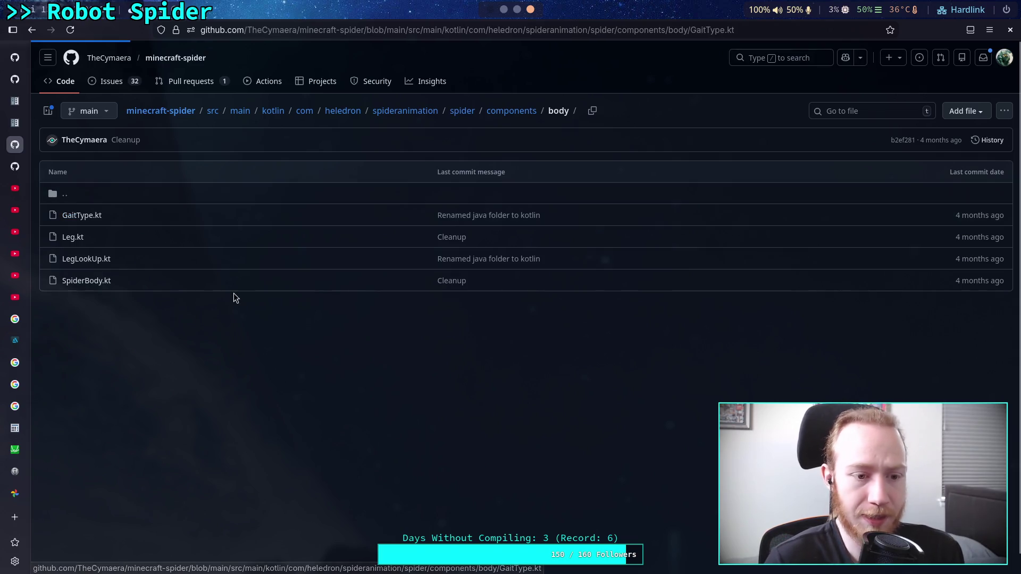
# Inspect GaitType.kt's diagonal calls and show LegLookUp's 8 in-file references
pyautogui.scroll(-5, 283, 331)
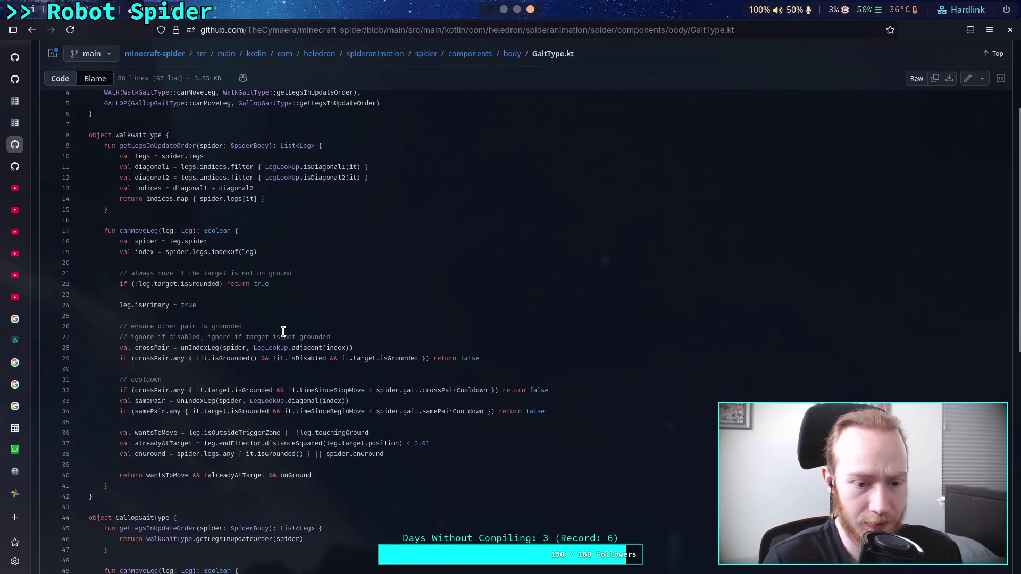
pyautogui.scroll(-4, 158, 233)
pyautogui.scroll(5, 224, 298)
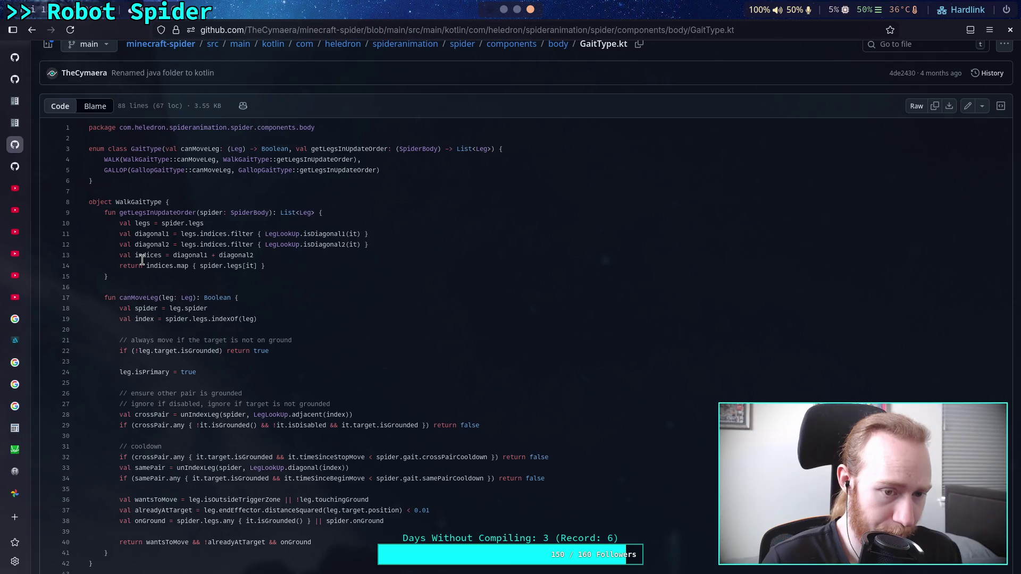
pyautogui.moveTo(304, 244)
pyautogui.mouseDown()
pyautogui.moveTo(360, 245)
pyautogui.moveTo(215, 245)
pyautogui.moveTo(345, 245)
pyautogui.moveTo(345, 255)
pyautogui.moveTo(308, 247)
pyautogui.mouseUp()
pyautogui.click(359, 245)
pyautogui.click(298, 245)
pyautogui.click(213, 241)
pyautogui.click(345, 255)
pyautogui.click(310, 245)
# Highlight the isDiagonal1/isDiagonal2 filter calls and spider.legs[it] in GaitType.kt to study them
pyautogui.moveTo(388, 246); pyautogui.dragTo(175, 245)
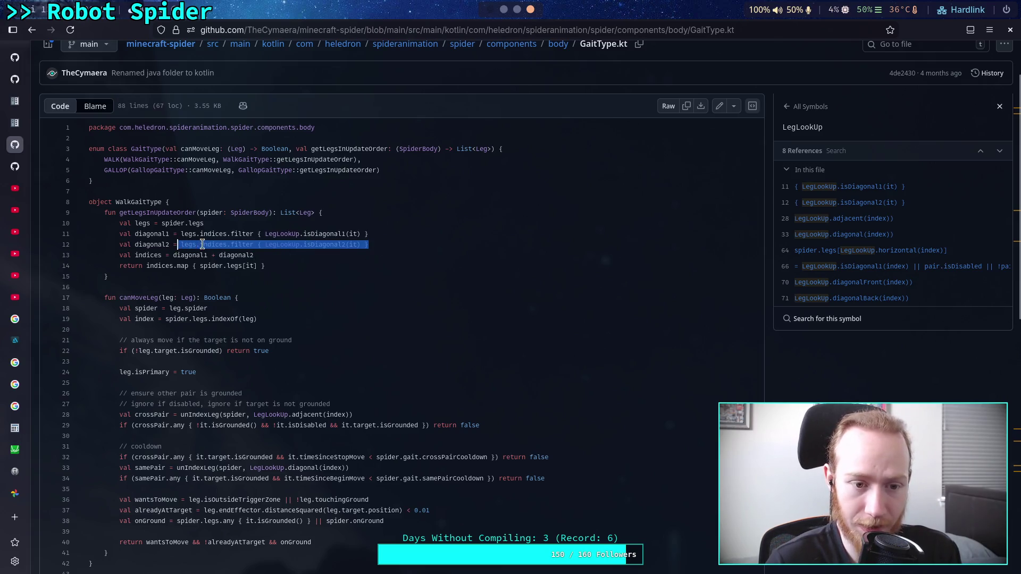
pyautogui.click(279, 266)
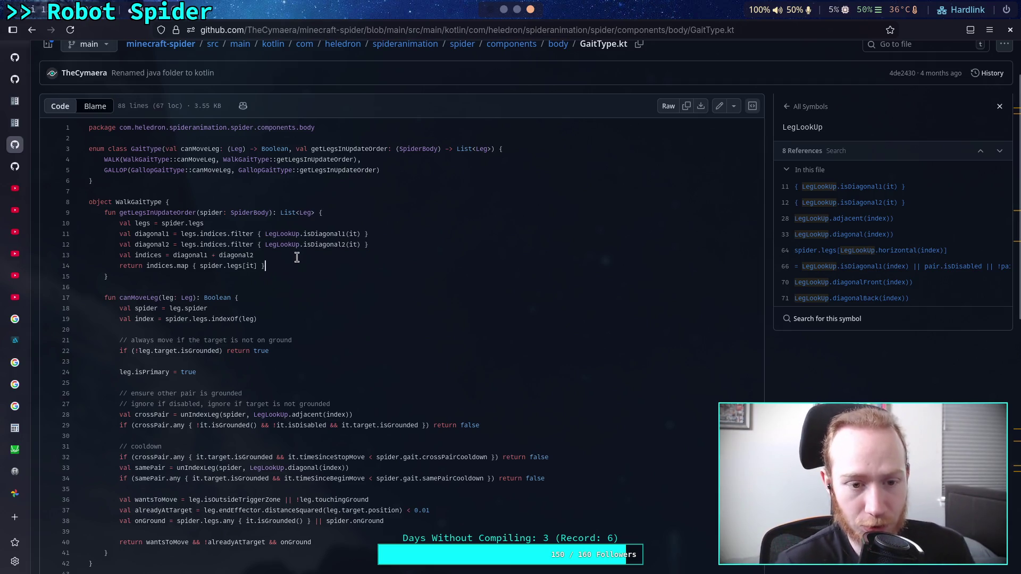
pyautogui.moveTo(372, 245)
pyautogui.mouseDown()
pyautogui.moveTo(269, 244)
pyautogui.moveTo(247, 234)
pyautogui.moveTo(401, 234)
pyautogui.mouseUp()
pyautogui.moveTo(264, 234); pyautogui.dragTo(364, 235)
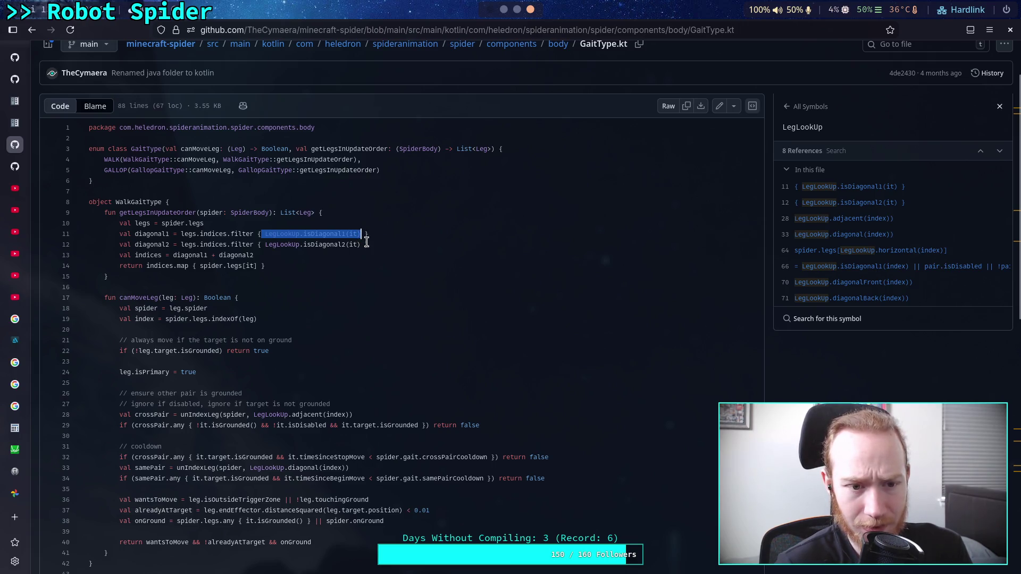
pyautogui.click(360, 234)
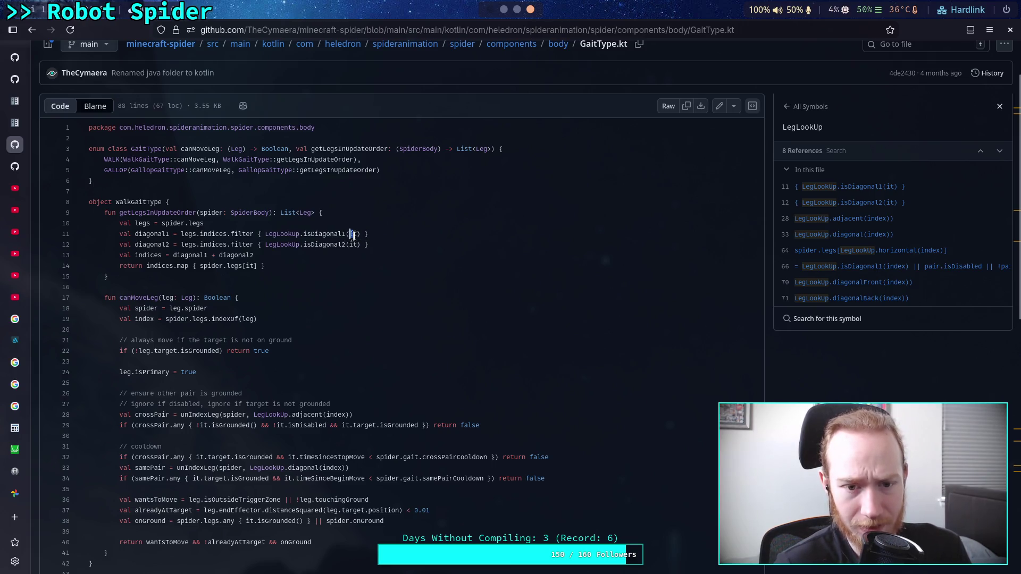
pyautogui.moveTo(230, 234); pyautogui.dragTo(254, 234)
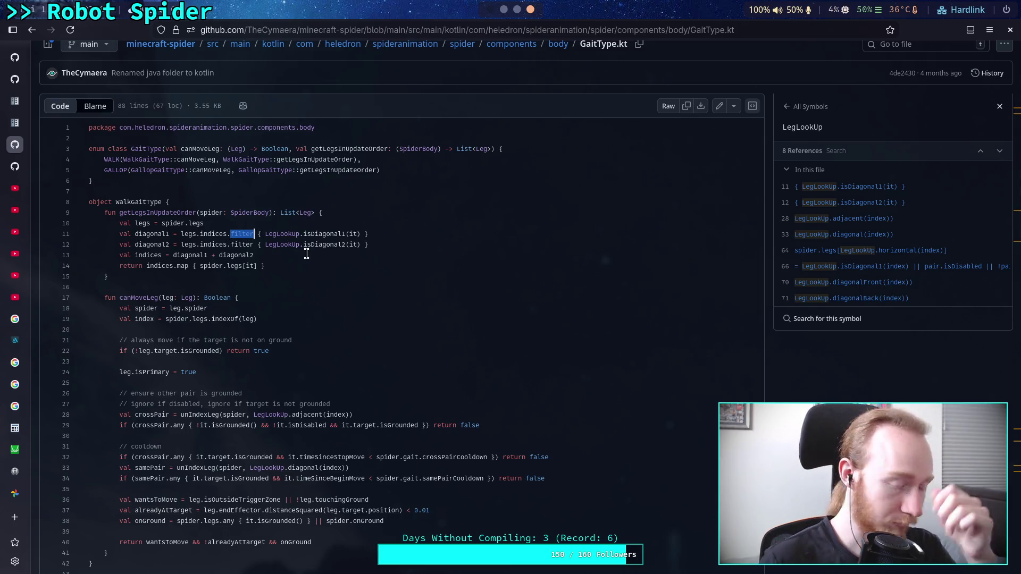
pyautogui.click(89, 287)
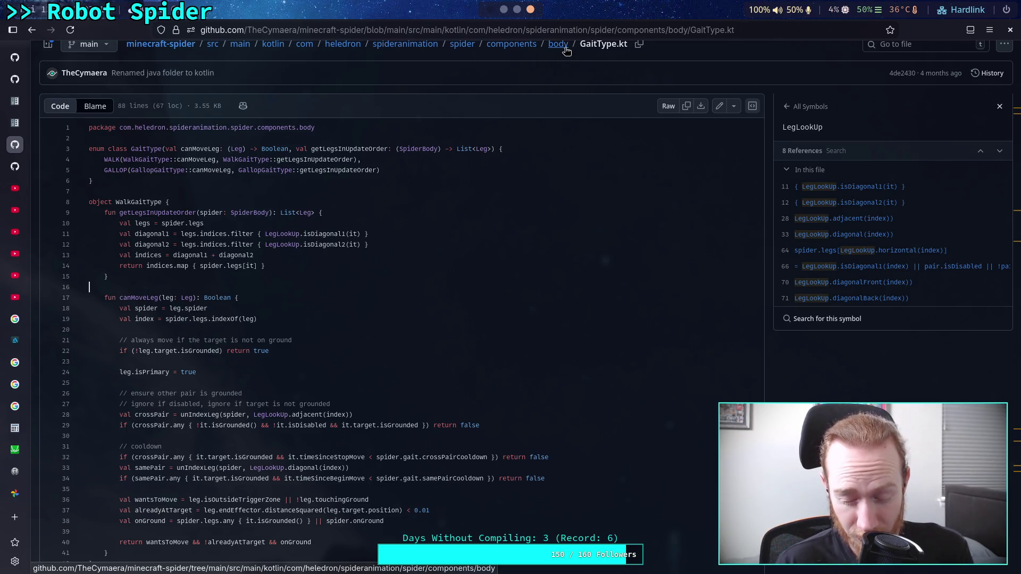
pyautogui.moveTo(368, 244)
pyautogui.mouseDown()
pyautogui.moveTo(258, 245)
pyautogui.moveTo(370, 230)
pyautogui.moveTo(264, 235)
pyautogui.mouseUp()
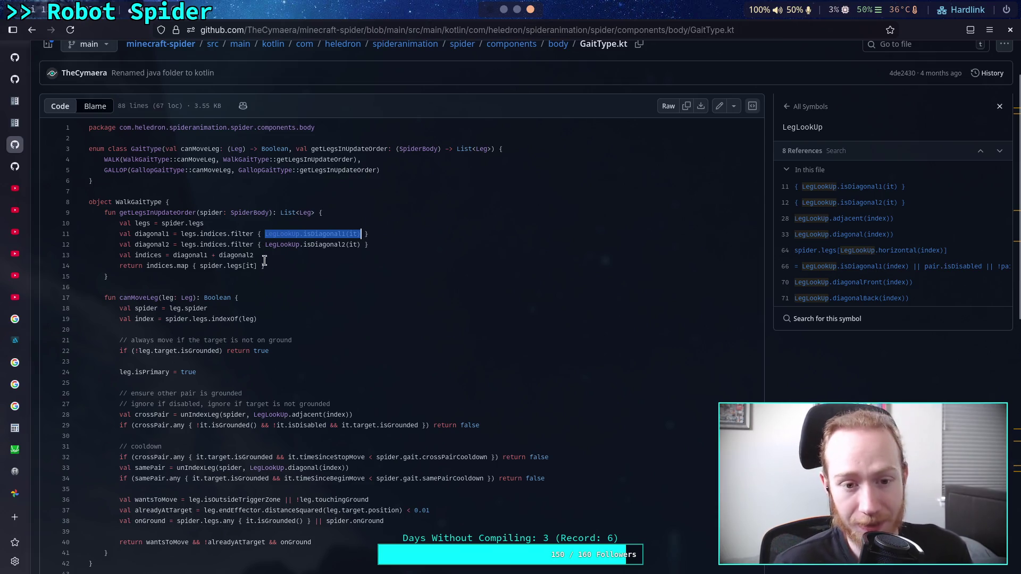
pyautogui.press('Right')
pyautogui.moveTo(257, 266); pyautogui.dragTo(200, 266)
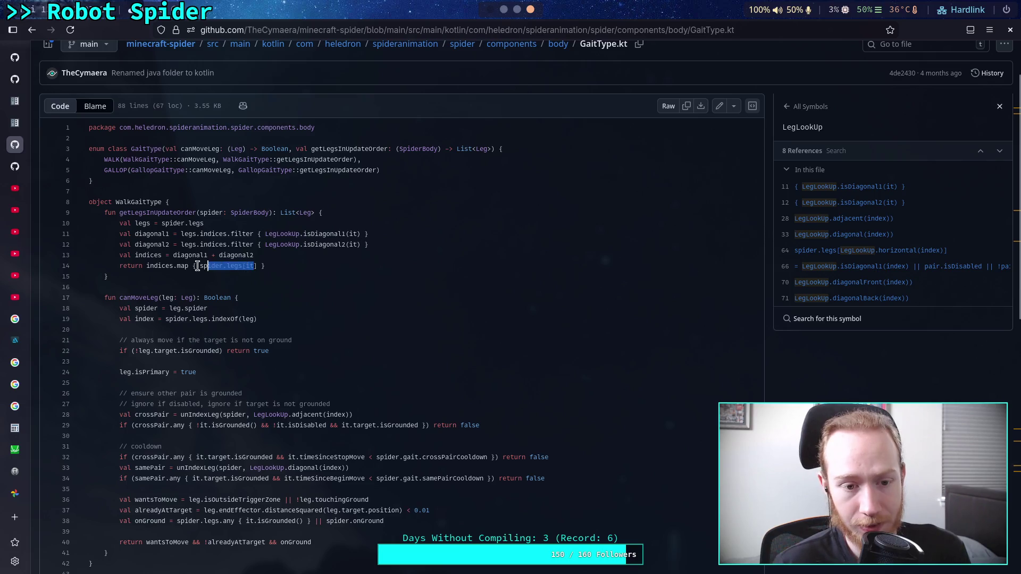
pyautogui.click(290, 263)
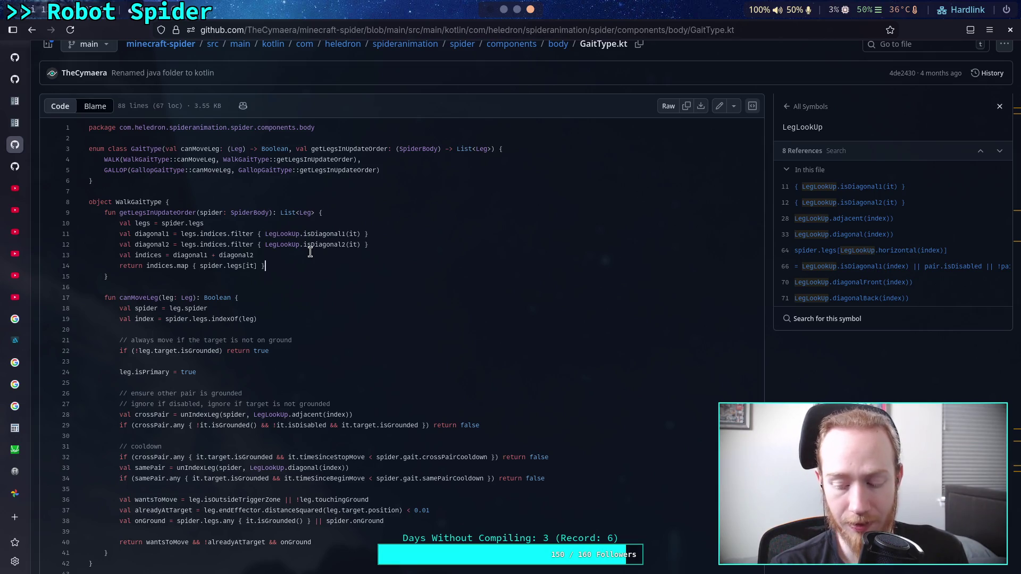
pyautogui.click(246, 290)
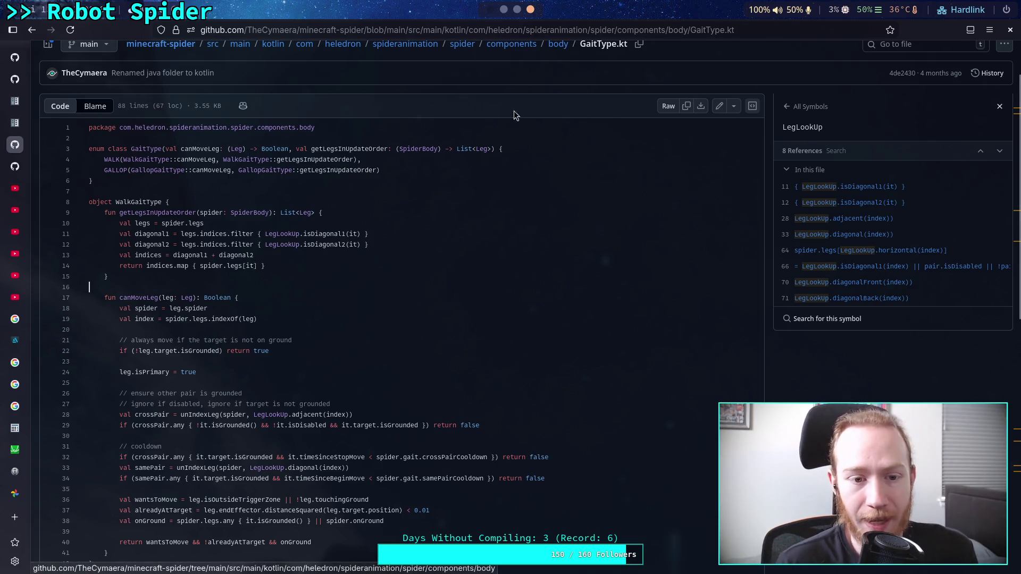
# Study lines 12–14 and the line 9 return type, then go back to the body folder listing
pyautogui.keyDown('shift'); pyautogui.click(176, 255); pyautogui.keyUp('shift')
pyautogui.moveTo(166, 256); pyautogui.dragTo(216, 246)
pyautogui.click(255, 266)
pyautogui.moveTo(369, 244); pyautogui.dragTo(216, 244)
pyautogui.moveTo(127, 244); pyautogui.dragTo(290, 259)
pyautogui.moveTo(143, 266)
pyautogui.mouseDown()
pyautogui.moveTo(279, 269)
pyautogui.moveTo(133, 268)
pyautogui.moveTo(146, 266)
pyautogui.mouseUp()
pyautogui.click(279, 269)
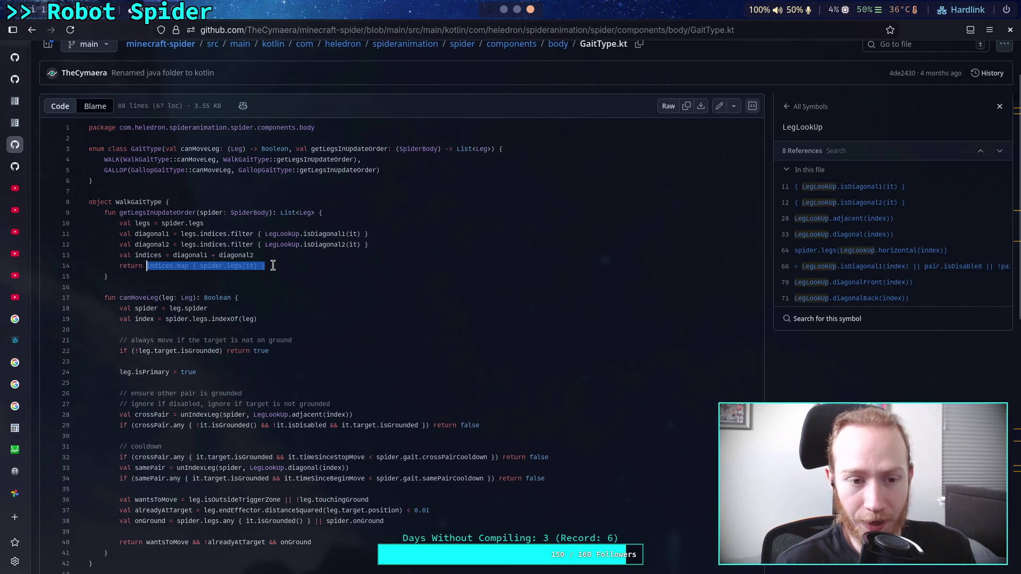
pyautogui.click(273, 265)
pyautogui.moveTo(280, 213)
pyautogui.mouseDown()
pyautogui.moveTo(313, 212)
pyautogui.moveTo(278, 213)
pyautogui.mouseUp()
pyautogui.click(322, 212)
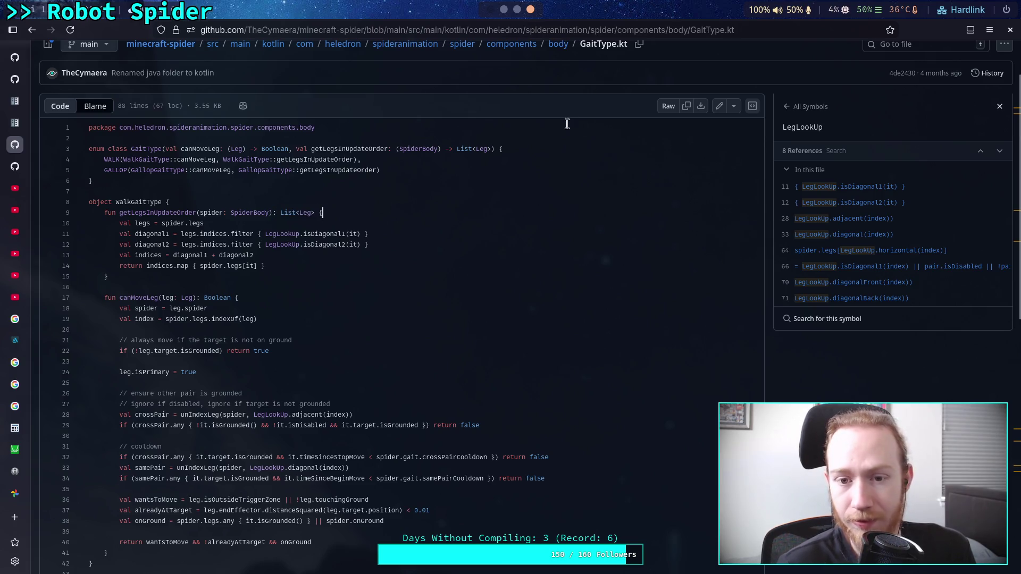
pyautogui.click(558, 45)
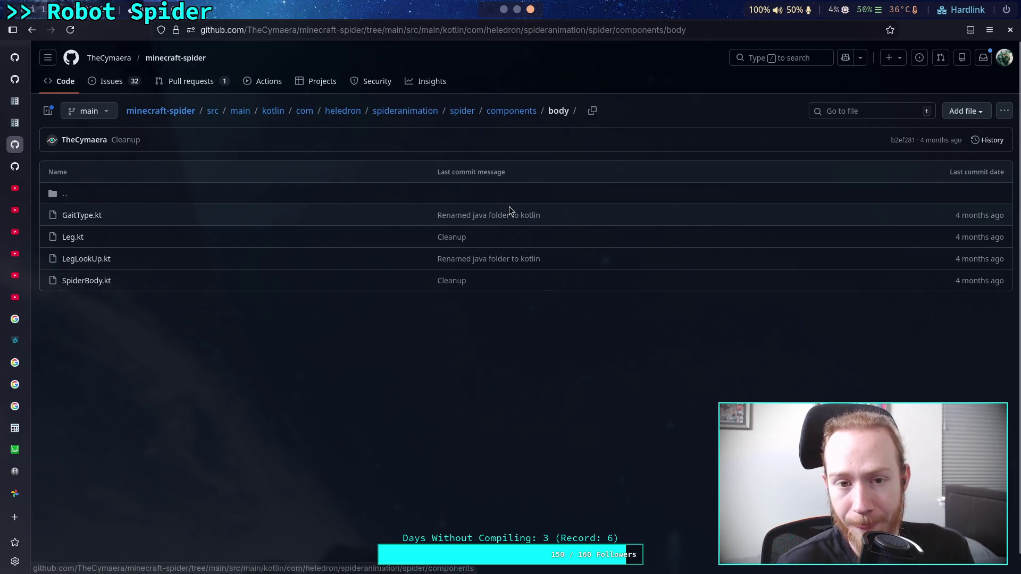
# Load the ant-walking Short as a regular video by replacing 'shorts' with 'v' in its URL
pyautogui.scroll(1, 502, 9)
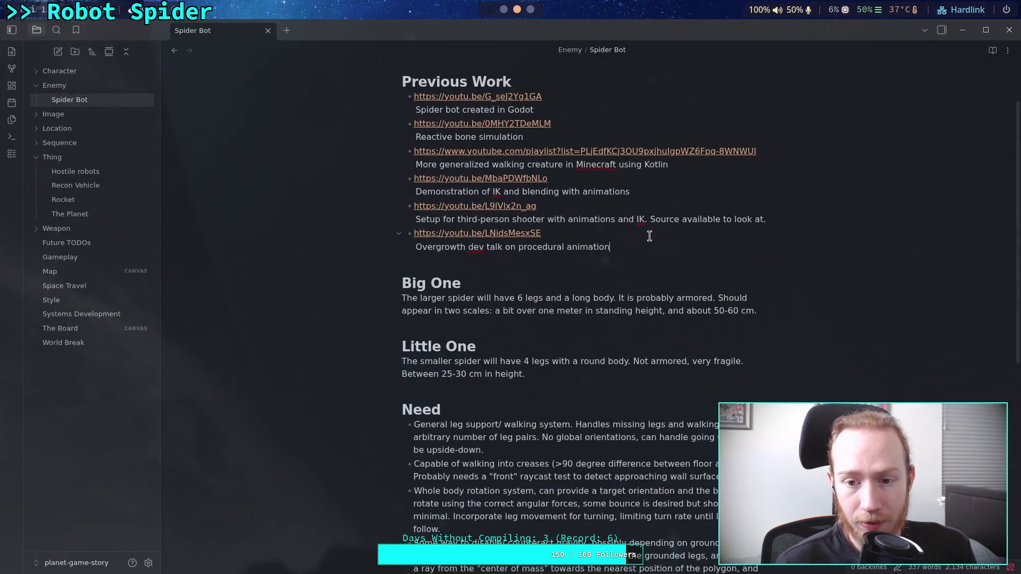
pyautogui.scroll(-1, 538, 10)
pyautogui.moveTo(15, 240)
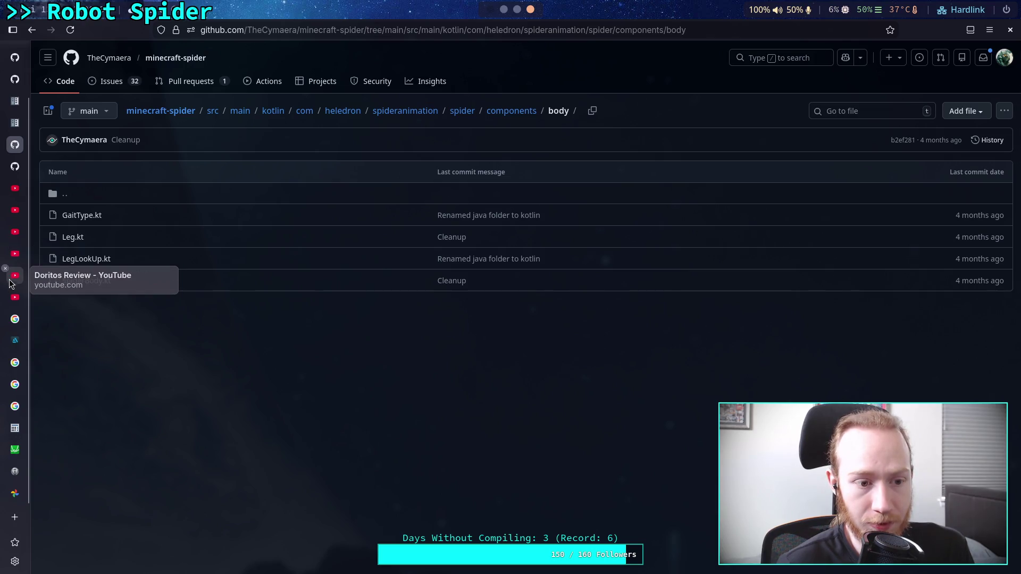
pyautogui.click(15, 188)
pyautogui.click(383, 30)
pyautogui.rightClick(520, 276)
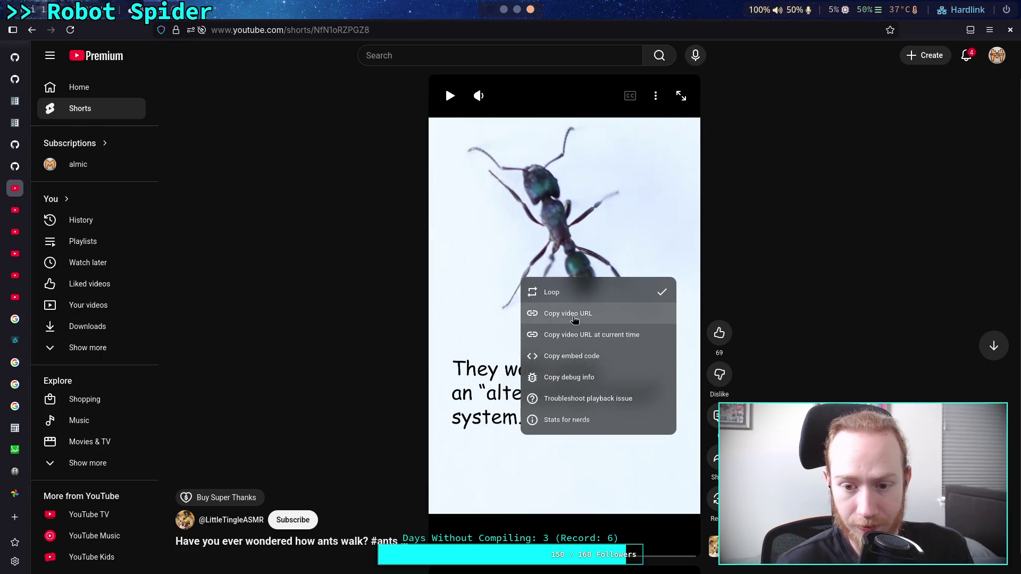
pyautogui.doubleClick(295, 30)
pyautogui.write('v')
pyautogui.press('Return')
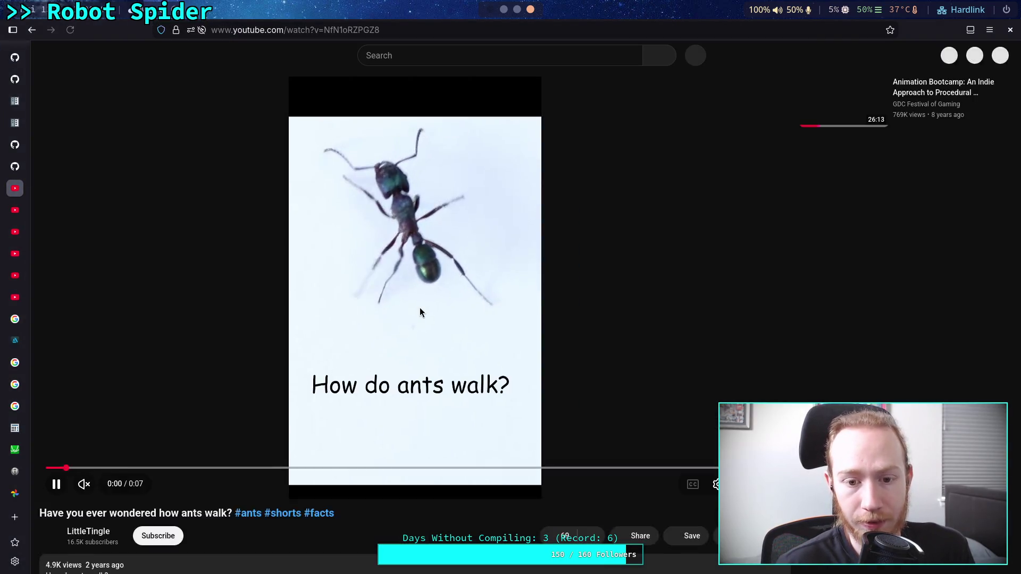
# Copy the ant video's URL, pause it, and return to the Spider Bot note
pyautogui.rightClick(419, 307)
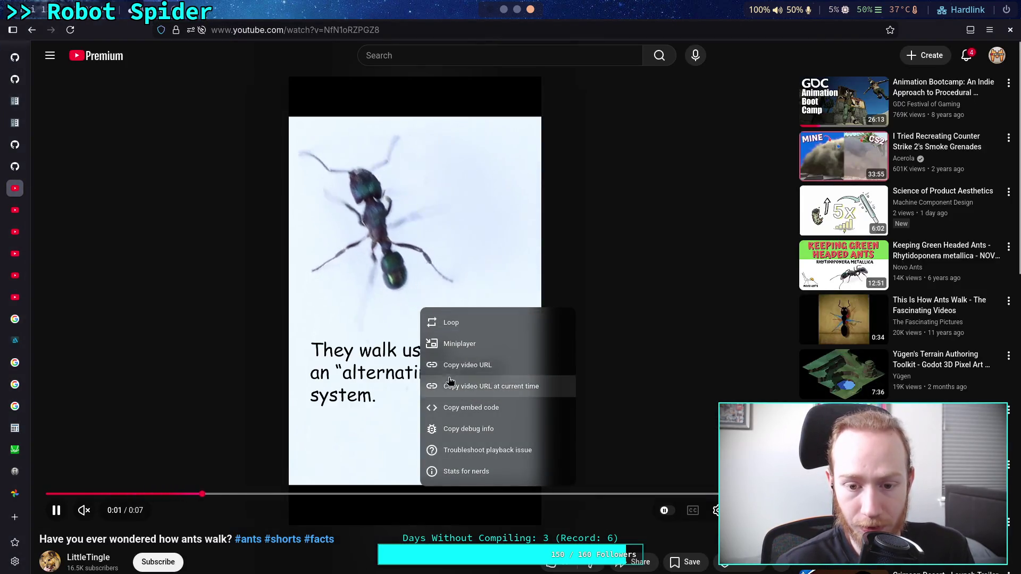
pyautogui.click(436, 385)
pyautogui.click(432, 171)
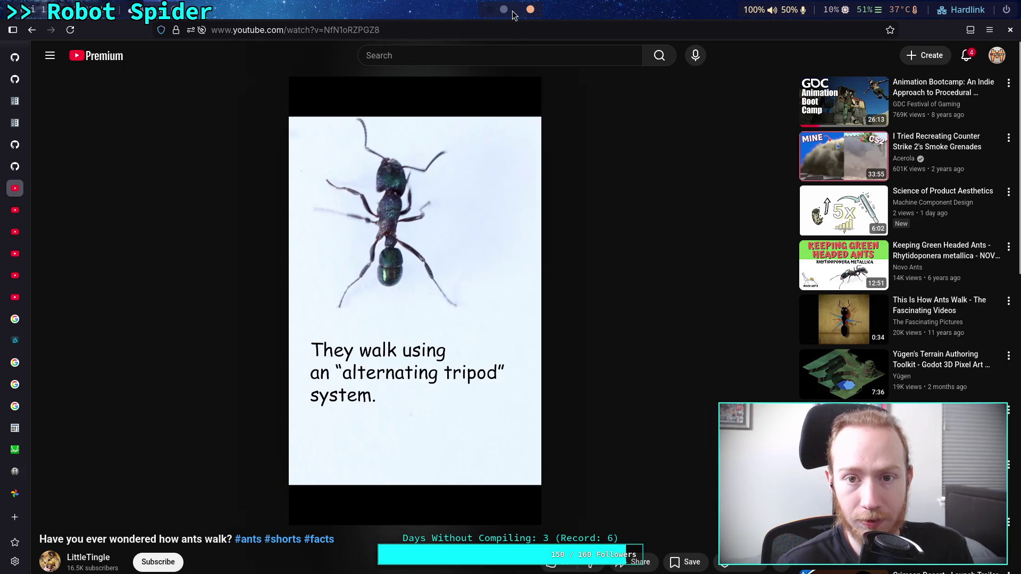
pyautogui.click(516, 10)
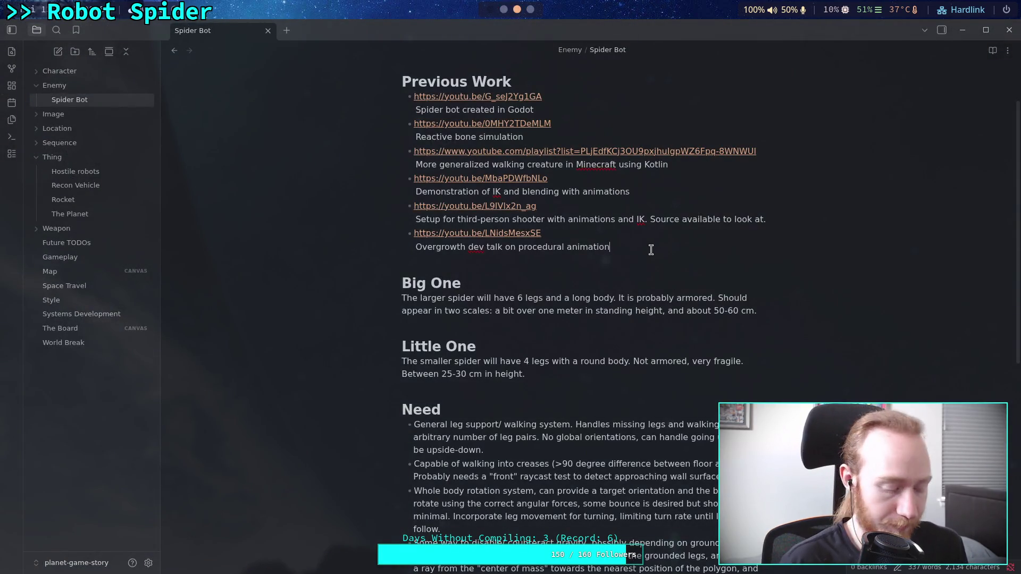
# Paste the ant video link as a new bullet in the Spider Bot note
pyautogui.hotkey('shift', 'Return')
pyautogui.press('BackSpace')
pyautogui.press('Return')
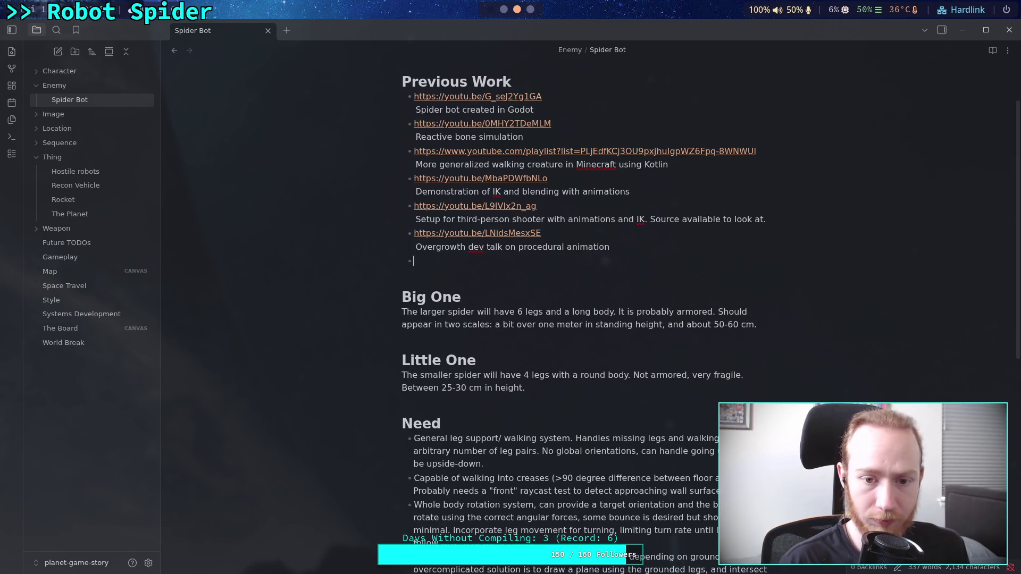
pyautogui.write('https://youtu.be/NfN1oRZPGZ8')
pyautogui.press('Return')
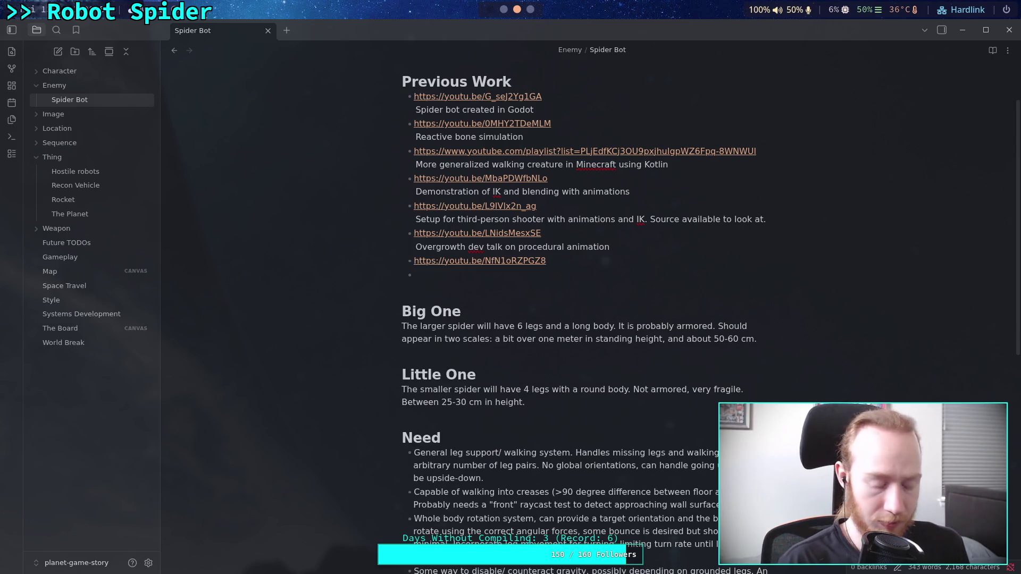
pyautogui.press('BackSpace')
pyautogui.press('BackSpace')
# Caption the link 'Reference for ant (hexapod) leg motion.'
pyautogui.hotkey('shift', 'Return')
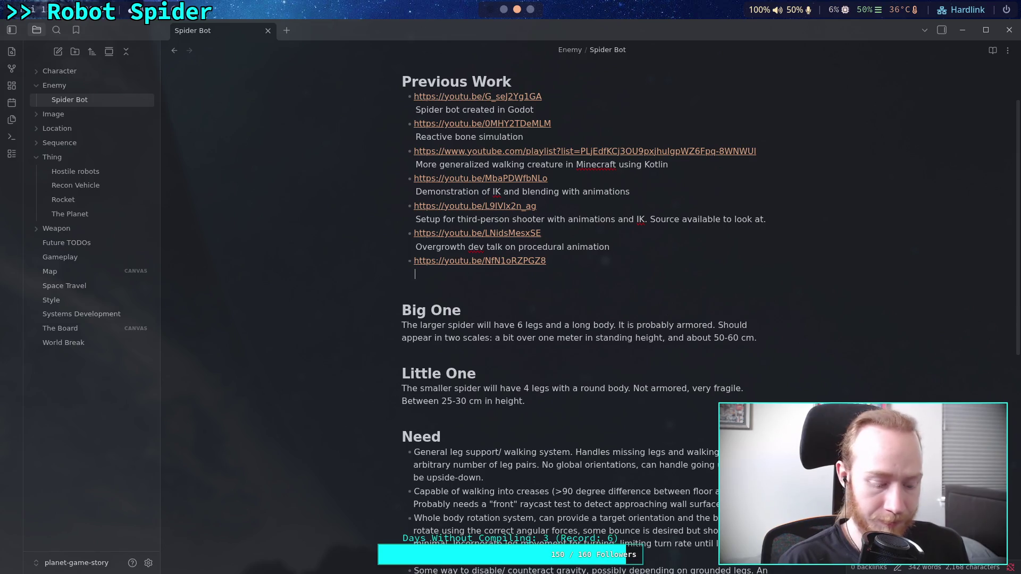
pyautogui.write('Refere')
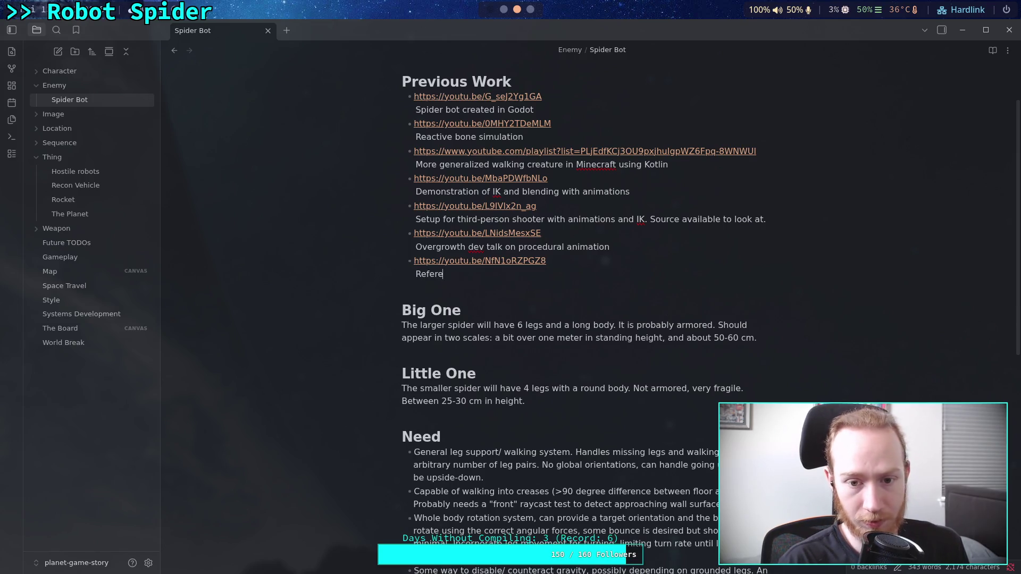
pyautogui.write('nce for ants')
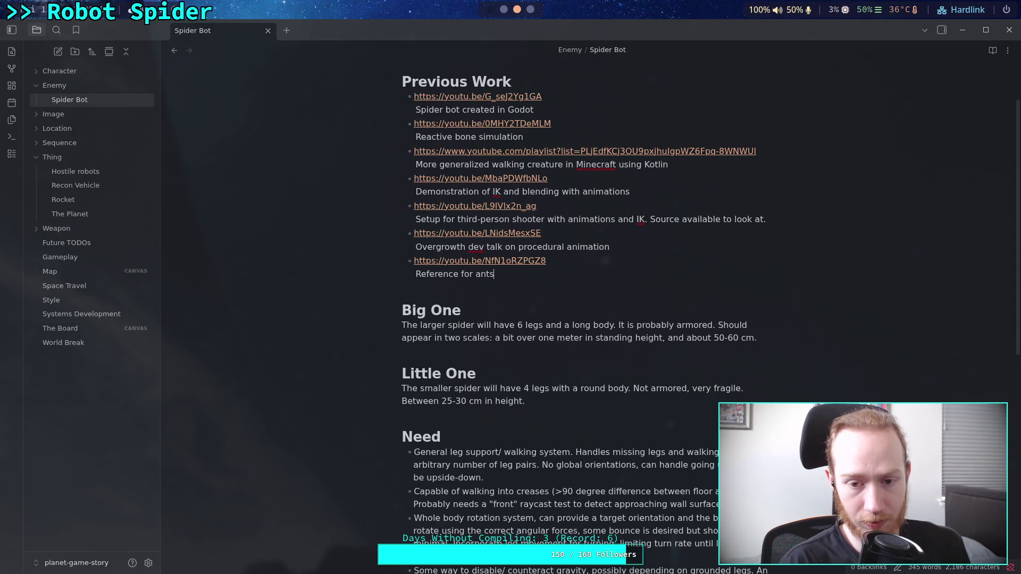
pyautogui.press('BackSpace')
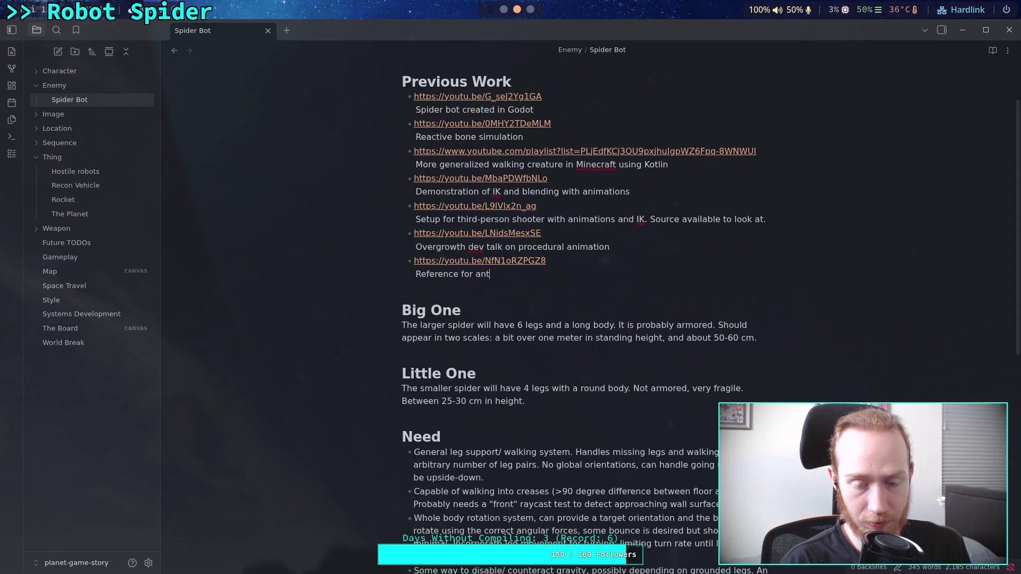
pyautogui.write('(d')
pyautogui.press('BackSpace')
pyautogui.write('hexapod) ')
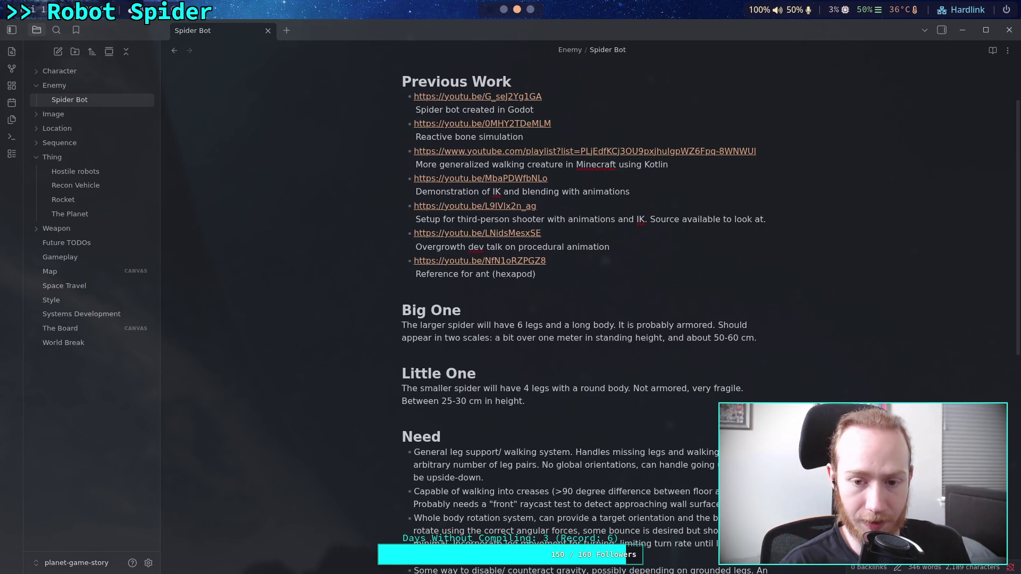
pyautogui.write('walk')
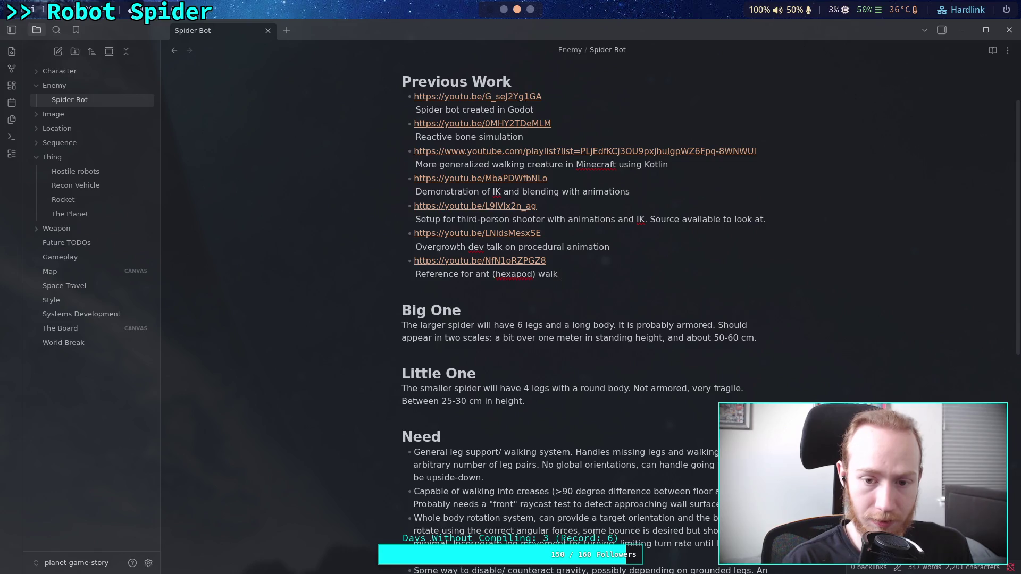
pyautogui.press('BackSpace')
pyautogui.press('BackSpace')
pyautogui.press('BackSpace')
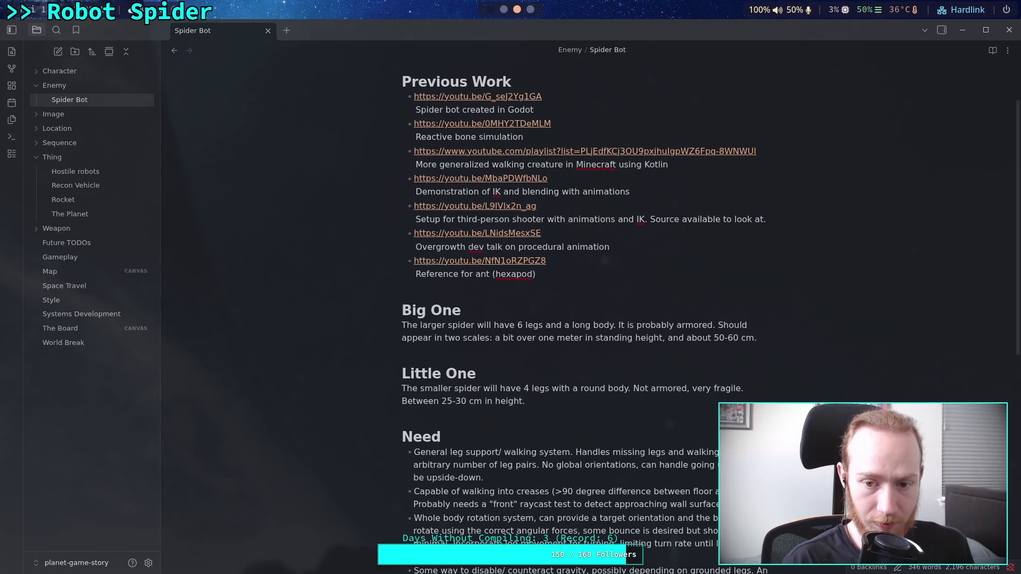
pyautogui.write(' l')
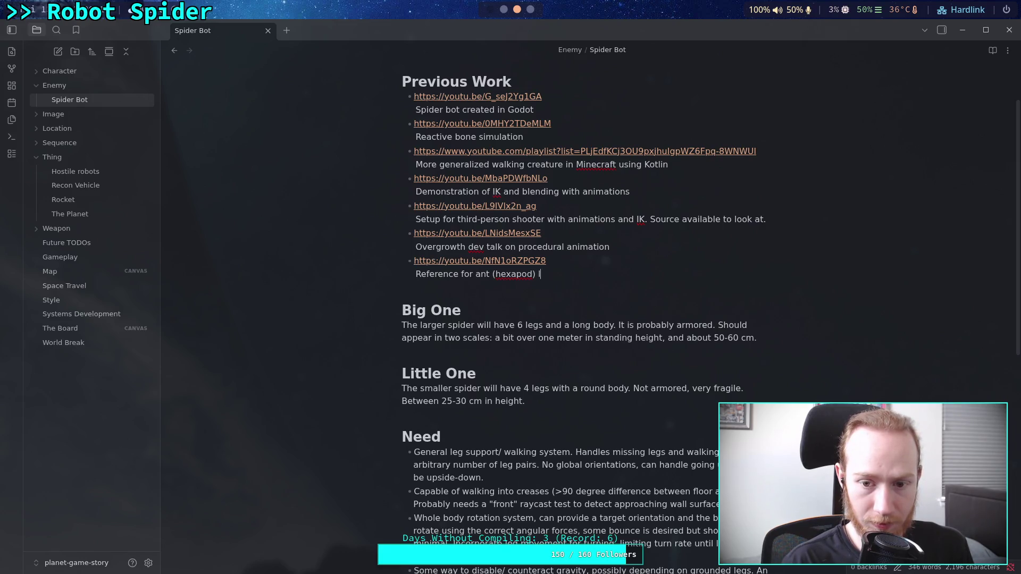
pyautogui.write('eg motion.')
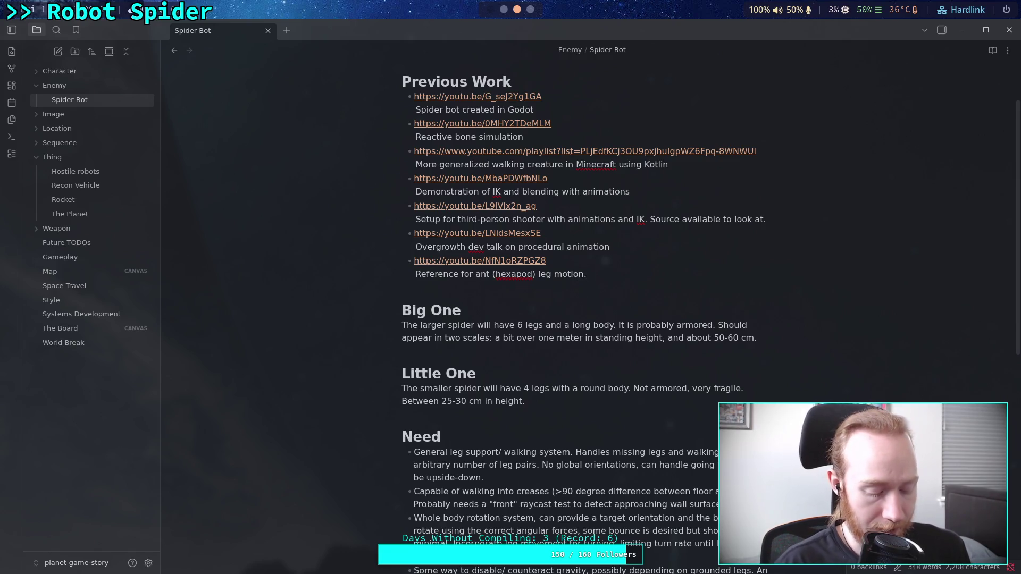
# Add the quoted rule about moving legs diagonal to the adjacent legs, with three legs planted
pyautogui.write(' Seems')
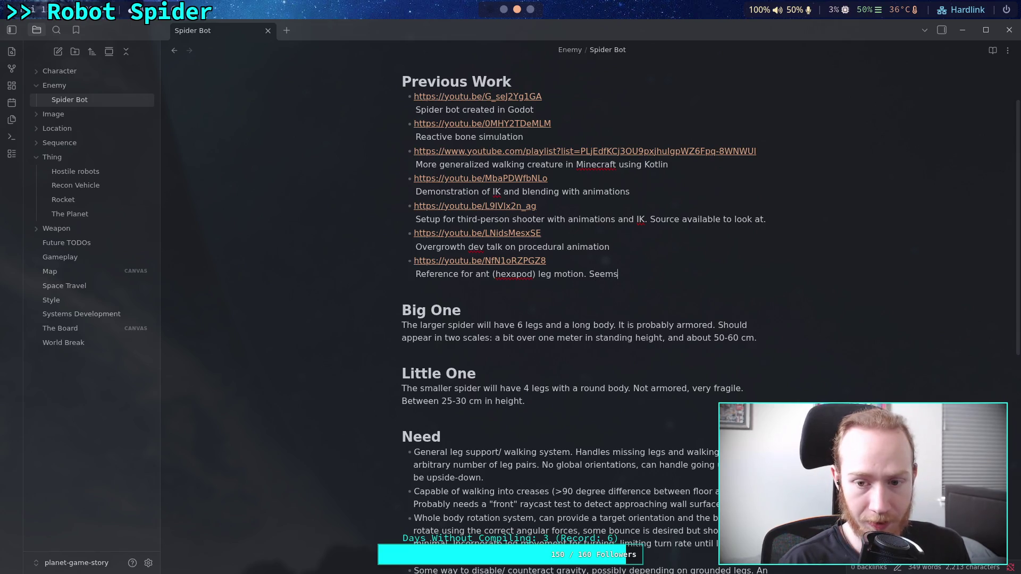
pyautogui.write(' to generalz')
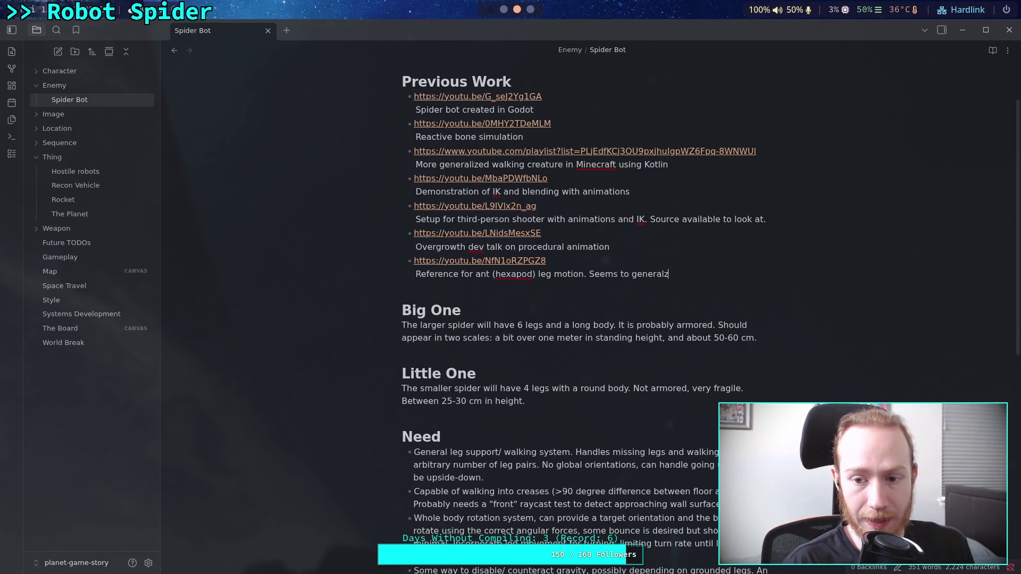
pyautogui.press('BackSpace')
pyautogui.write('ize to ')
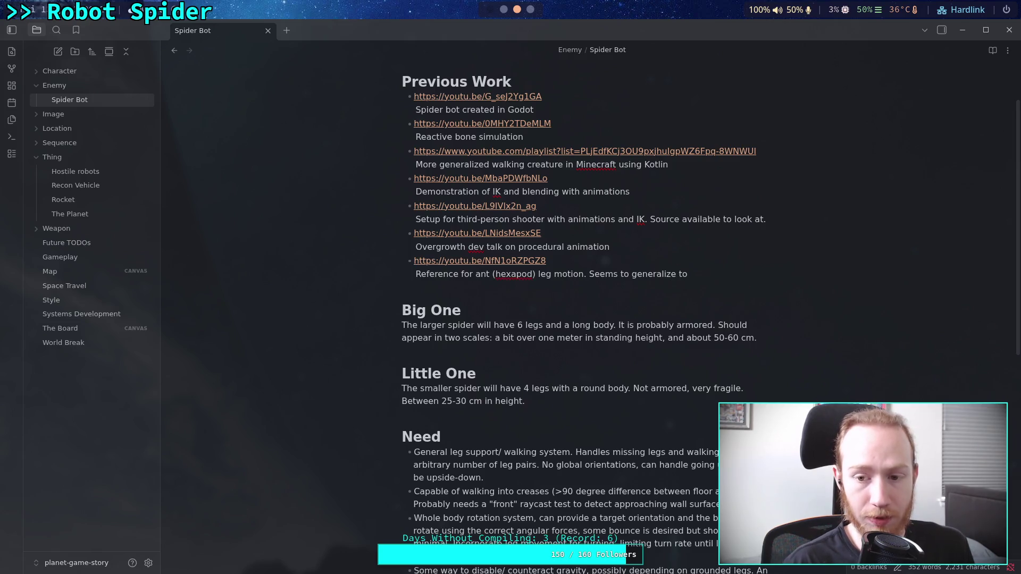
pyautogui.write('this ')
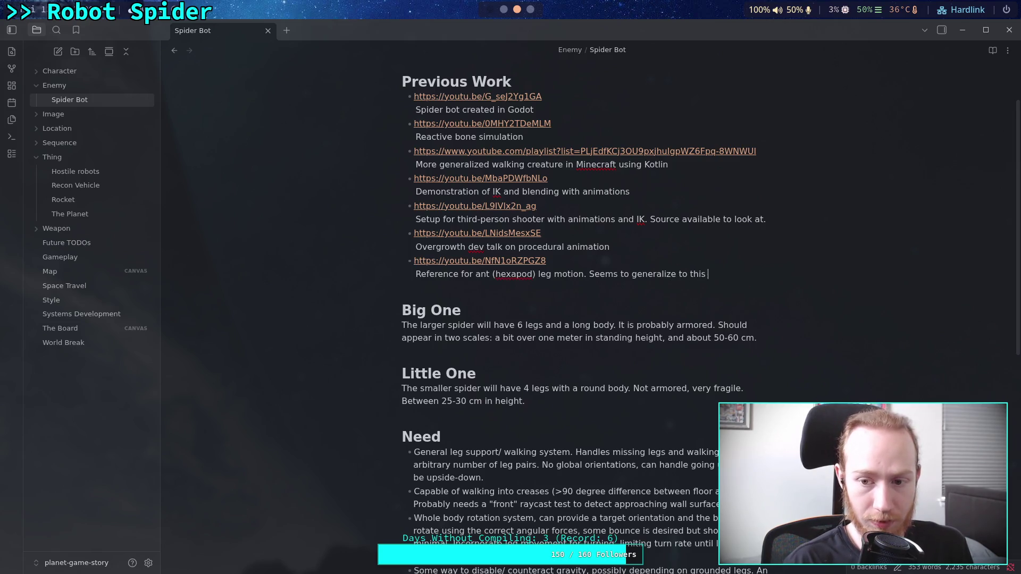
pyautogui.write('statement: "P')
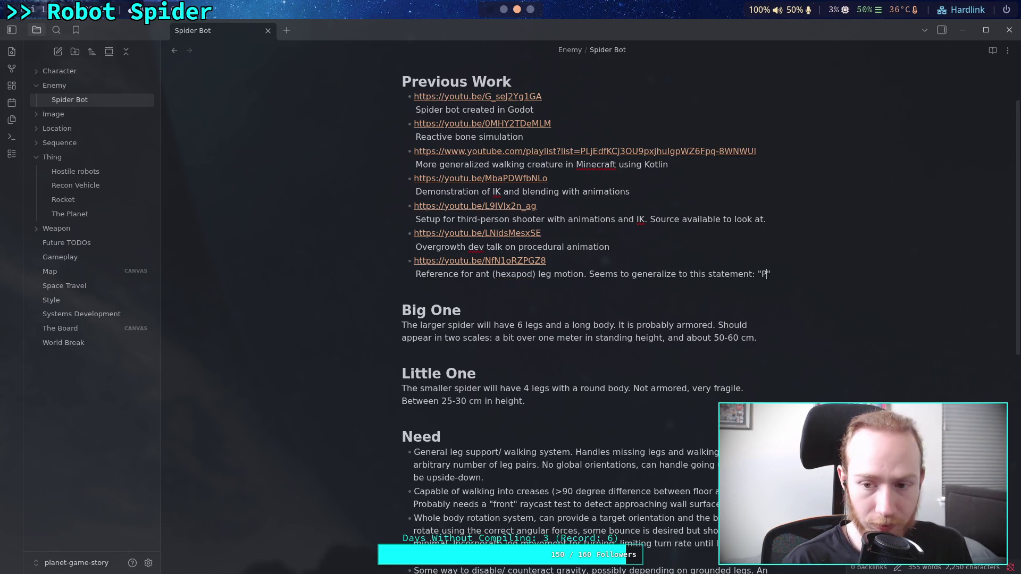
pyautogui.write('For the le g')
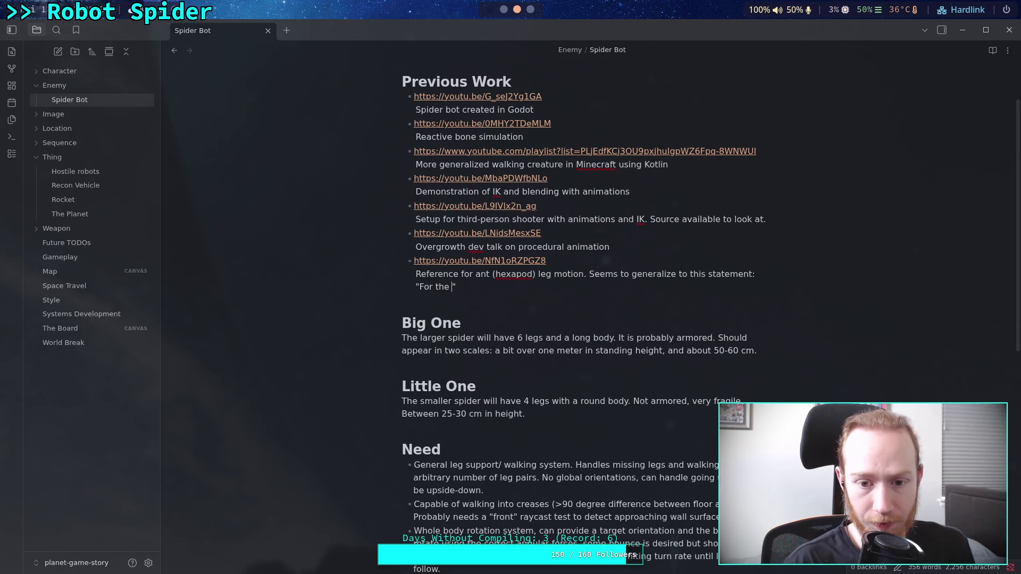
pyautogui.press('BackSpace')
pyautogui.write('g')
pyautogui.press('BackSpace')
pyautogui.press('BackSpace')
pyautogui.write('g that ')
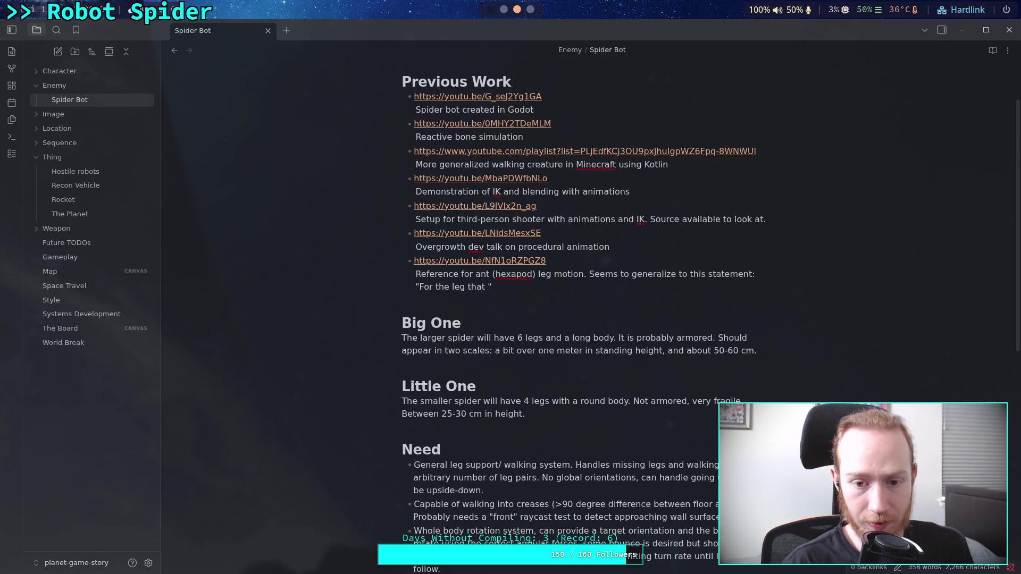
pyautogui.write('decid')
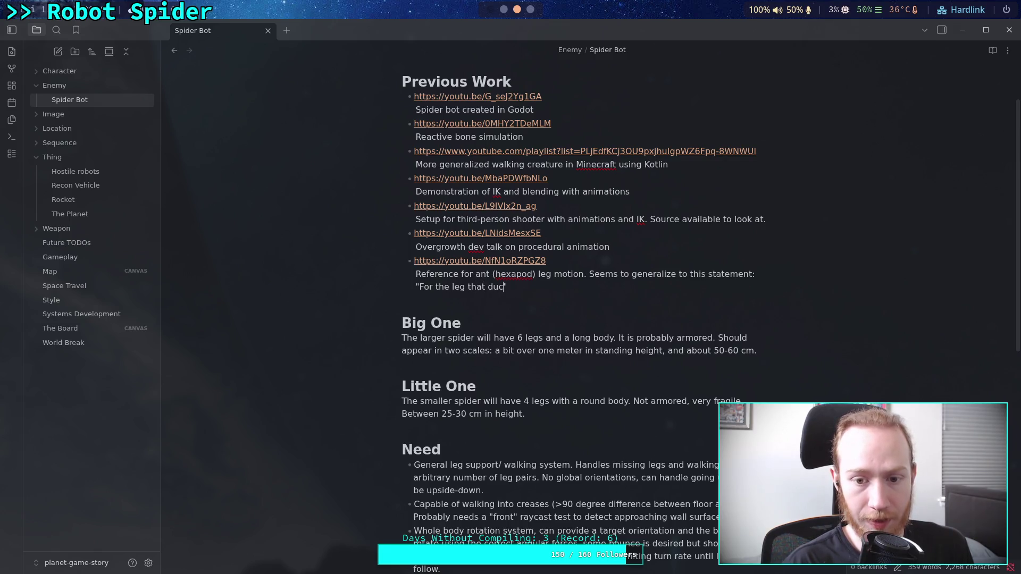
pyautogui.write('es to me')
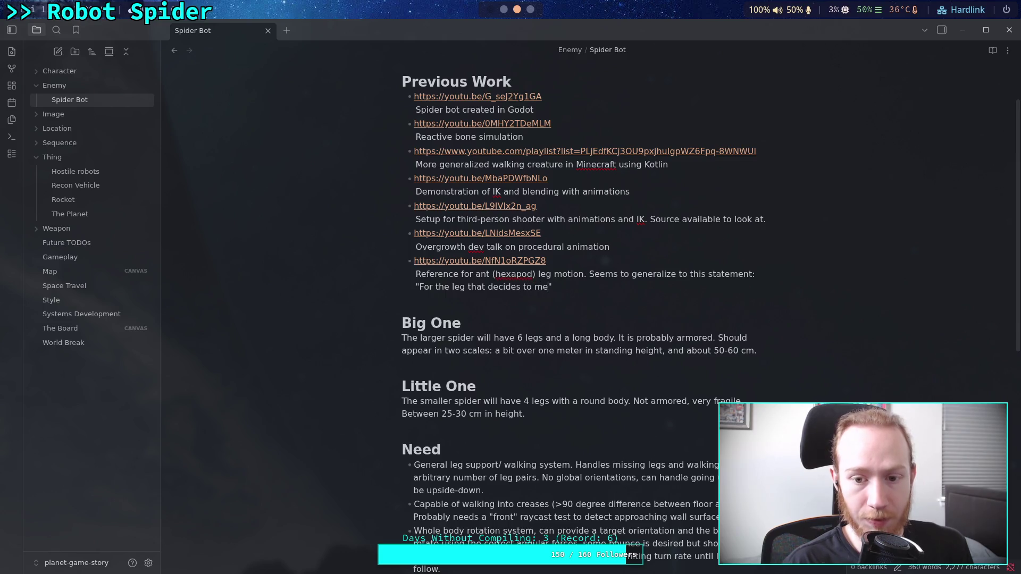
pyautogui.write('ve, also mov')
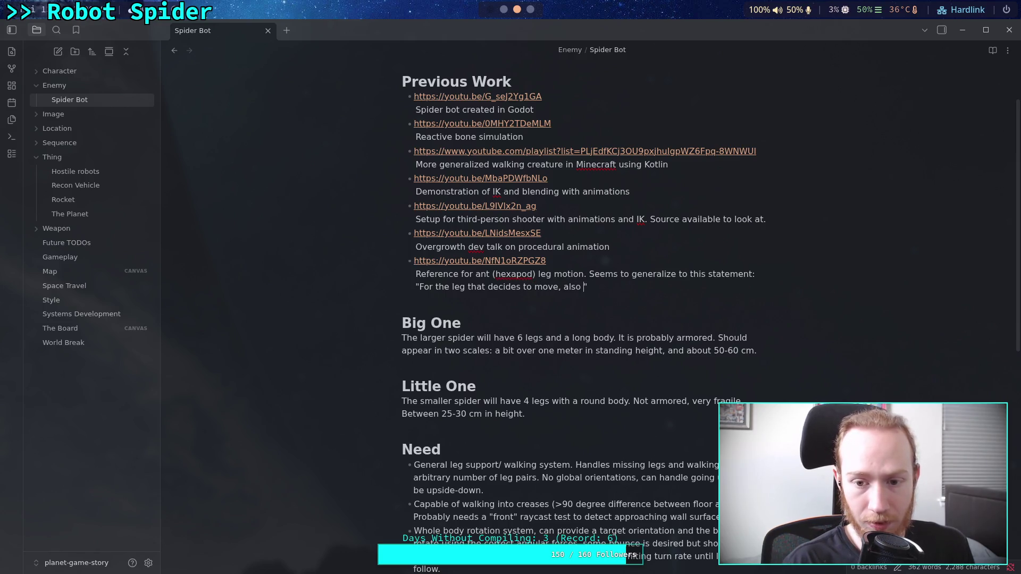
pyautogui.write('e the lo')
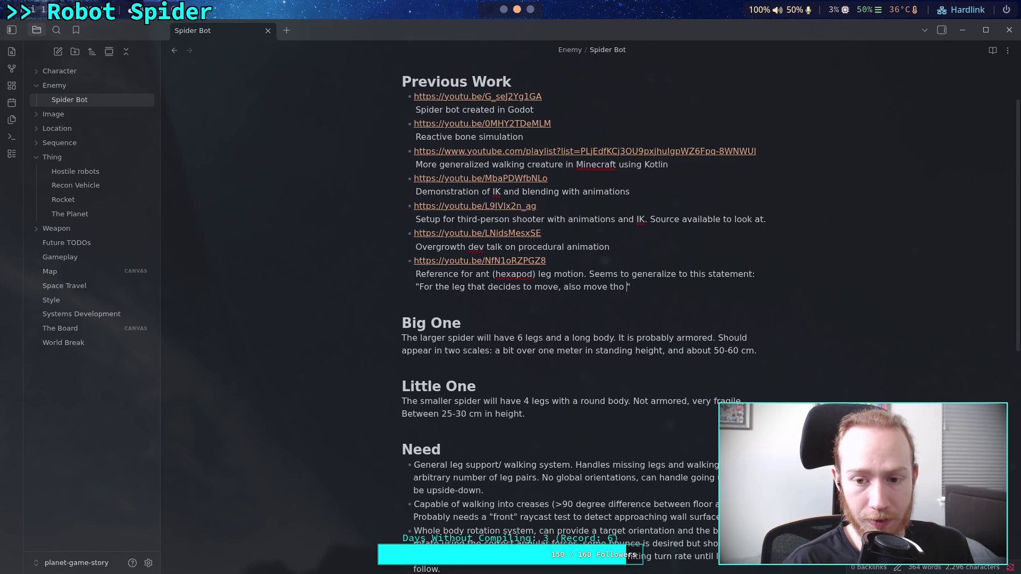
pyautogui.press('BackSpace')
pyautogui.write('egs ')
pyautogui.write('diagonal')
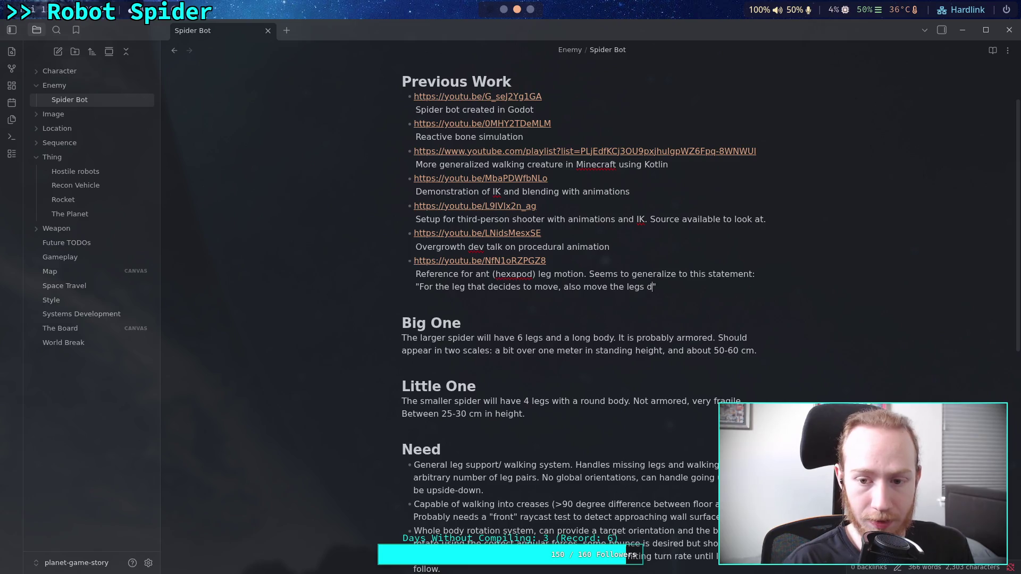
pyautogui.write(' to the ')
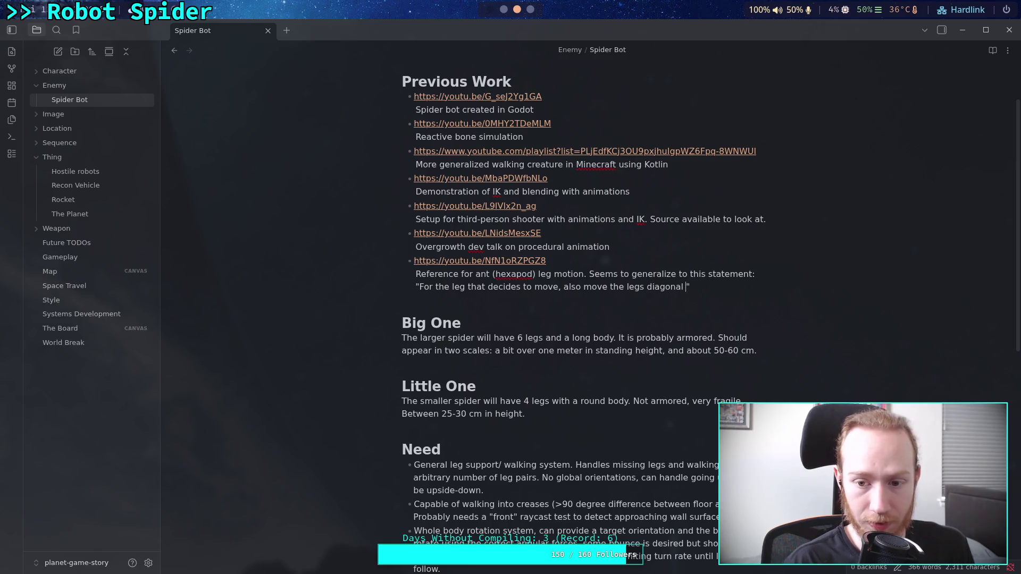
pyautogui.write('adjacent legs')
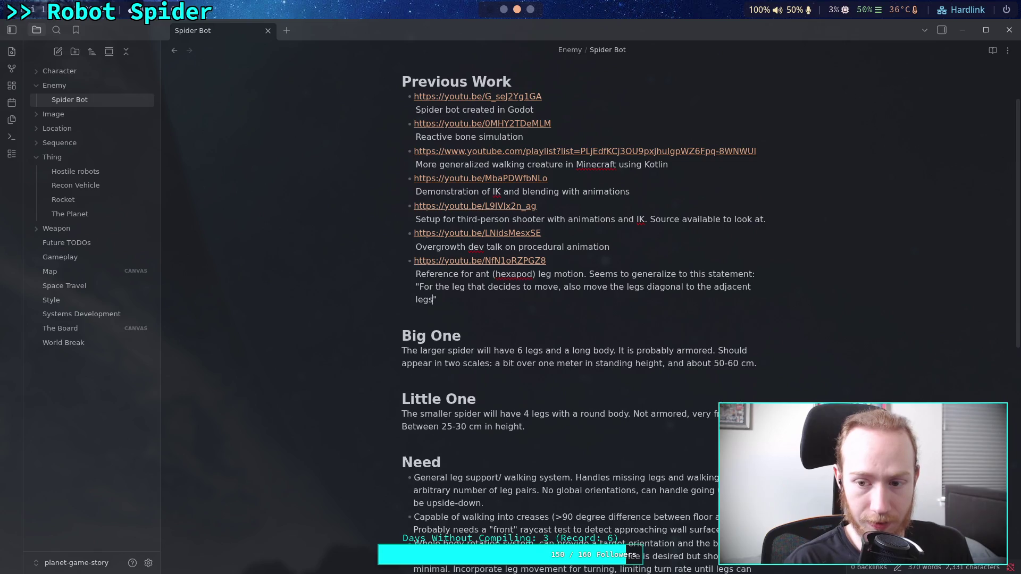
pyautogui.write('." ')
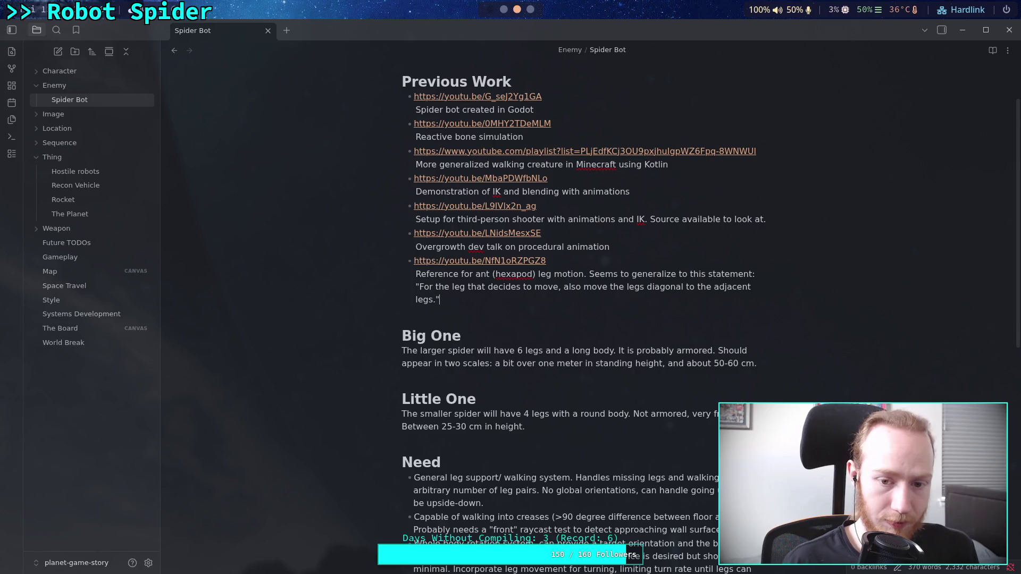
pyautogui.write('Thre')
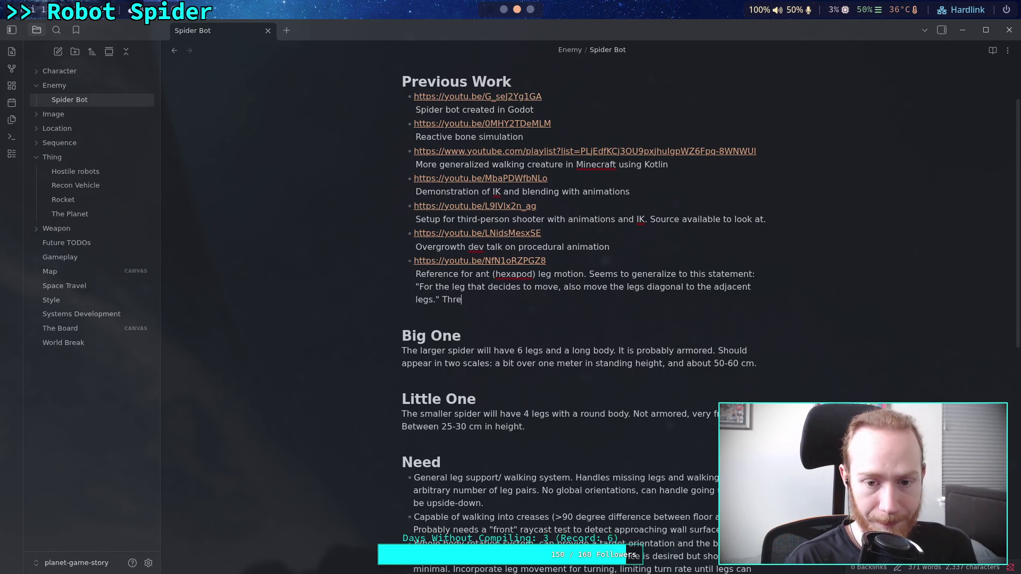
pyautogui.write('e legs shou')
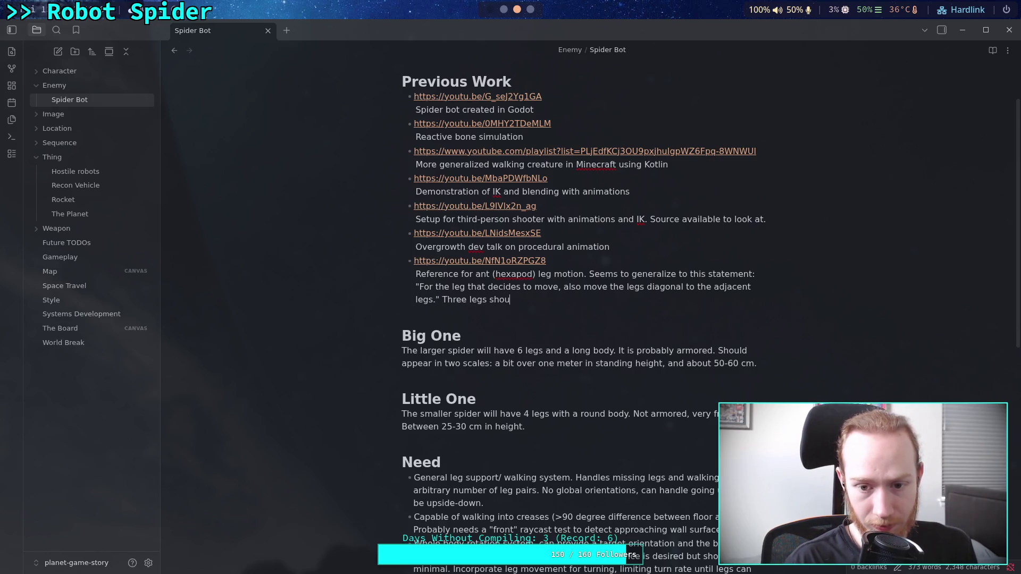
pyautogui.write('ld be firm')
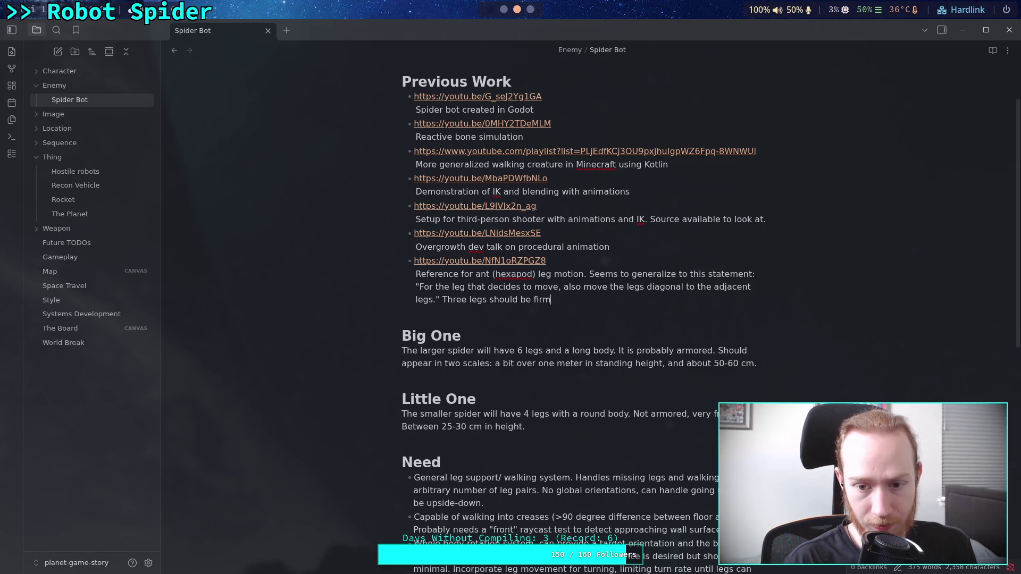
pyautogui.write('ly planted')
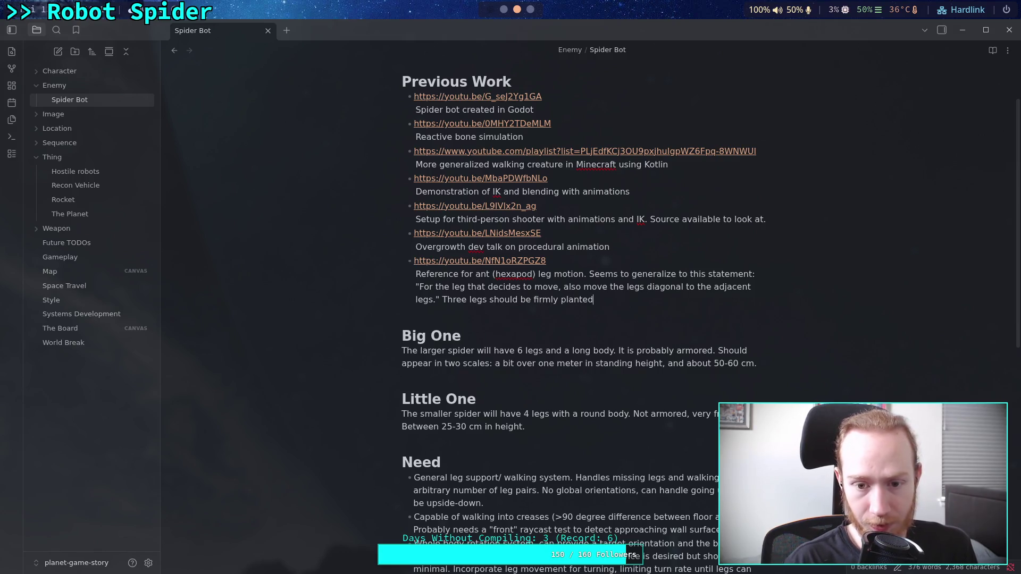
pyautogui.write(', a')
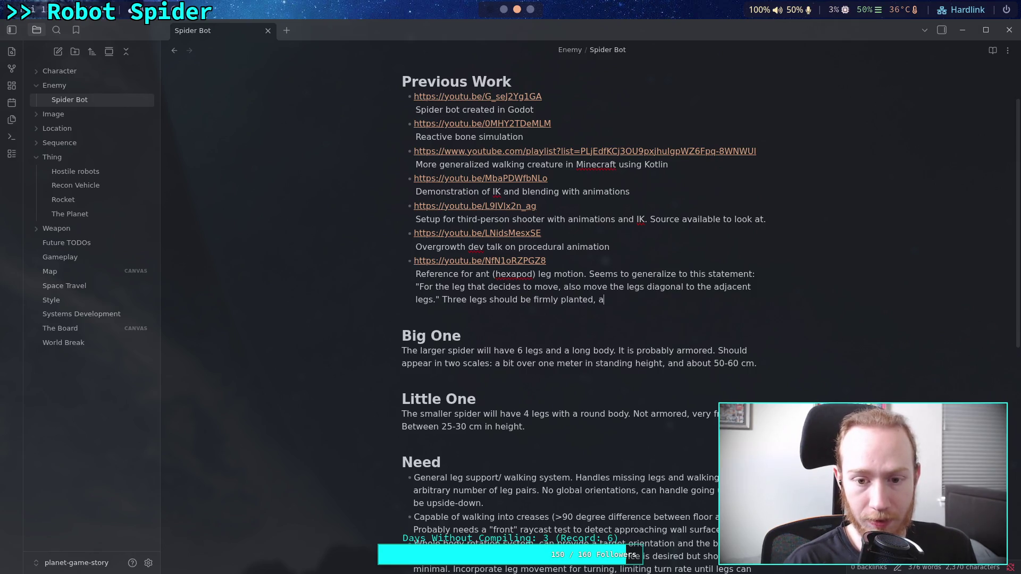
pyautogui.write('nd the o')
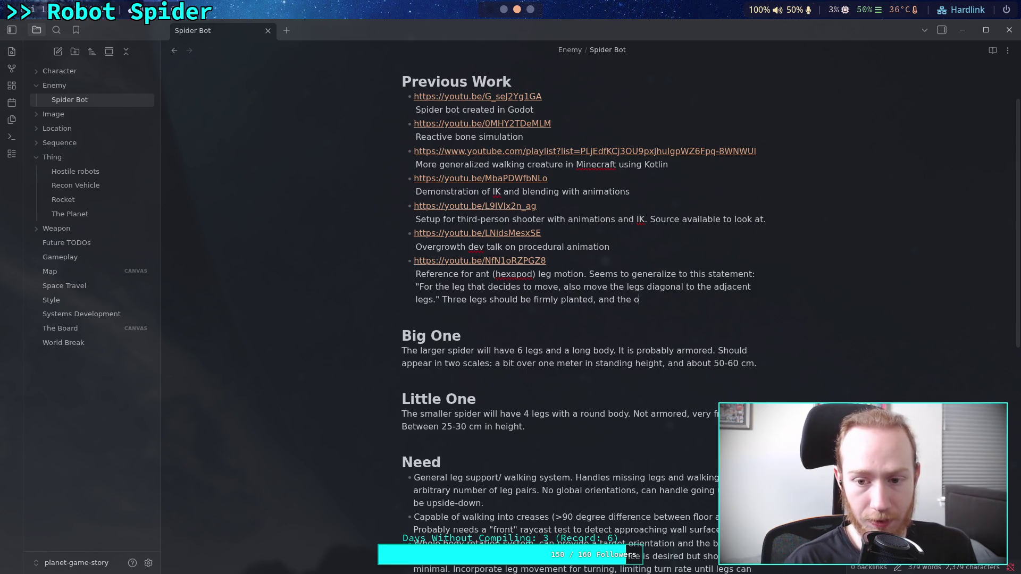
pyautogui.write('ther three mov')
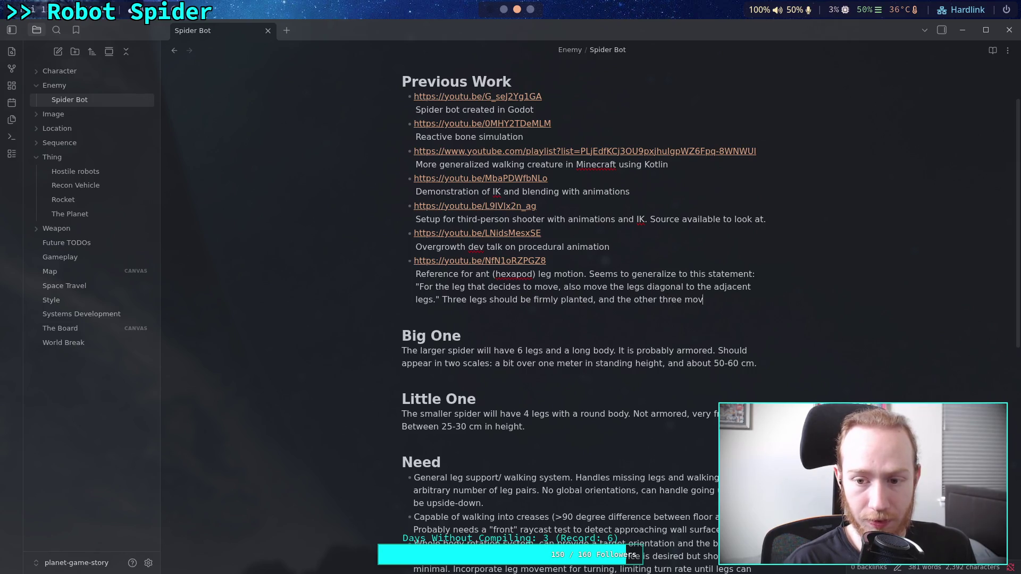
pyautogui.write('e, as if ')
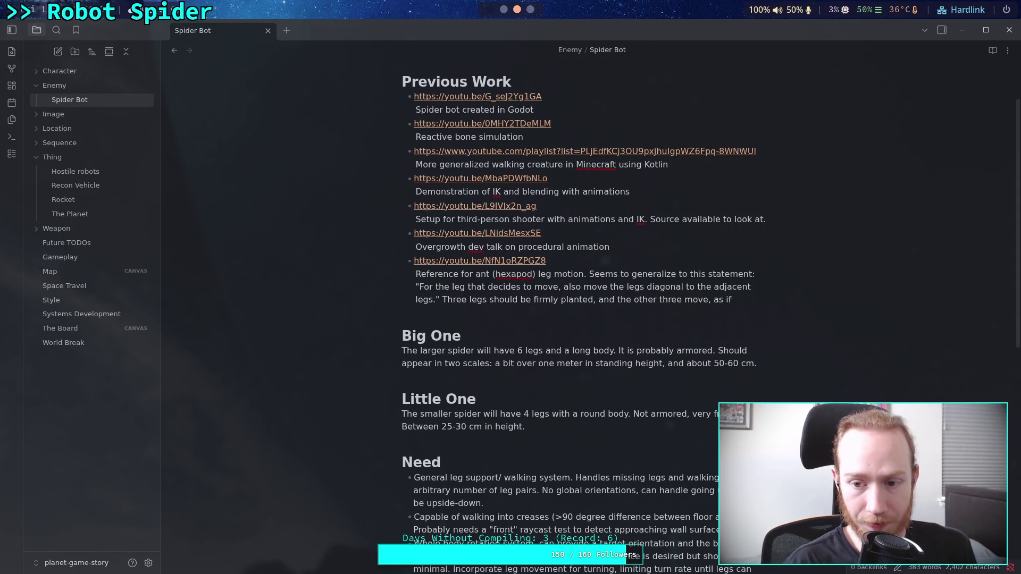
pyautogui.write('a trip')
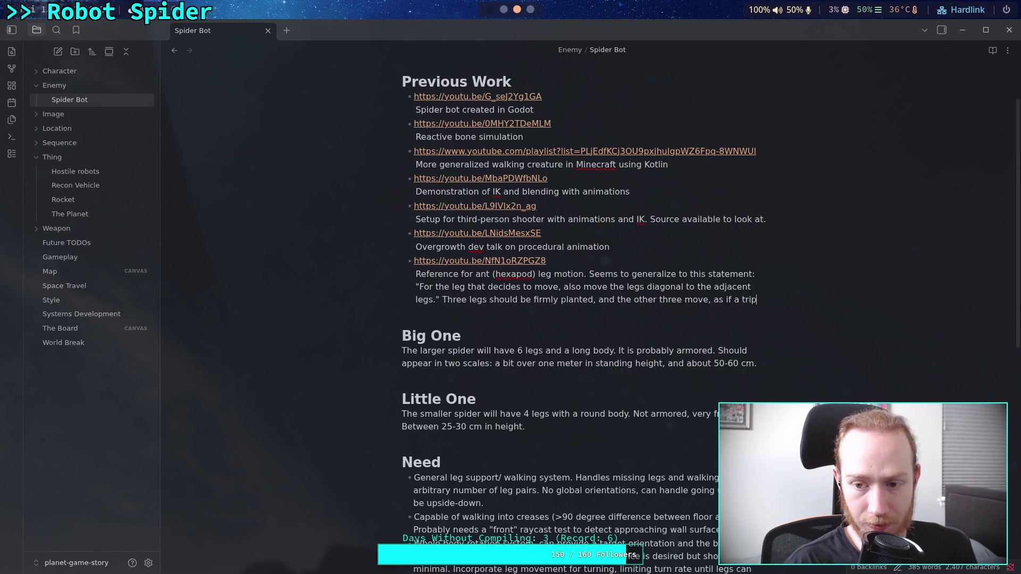
# Fix 'tripad' to 'tripod' and end the sentence with 'shape is made.'
pyautogui.write('od ')
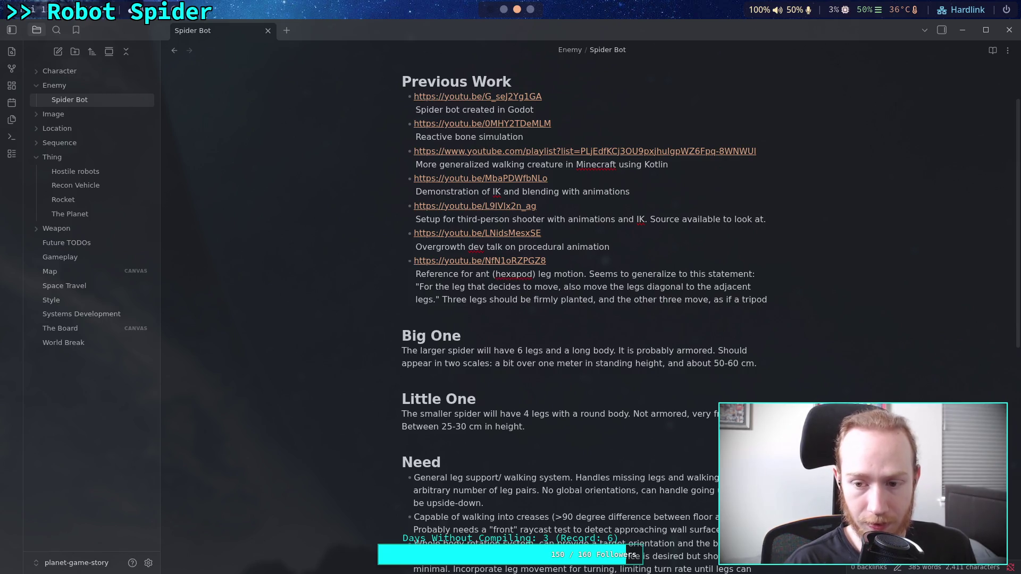
pyautogui.write('was')
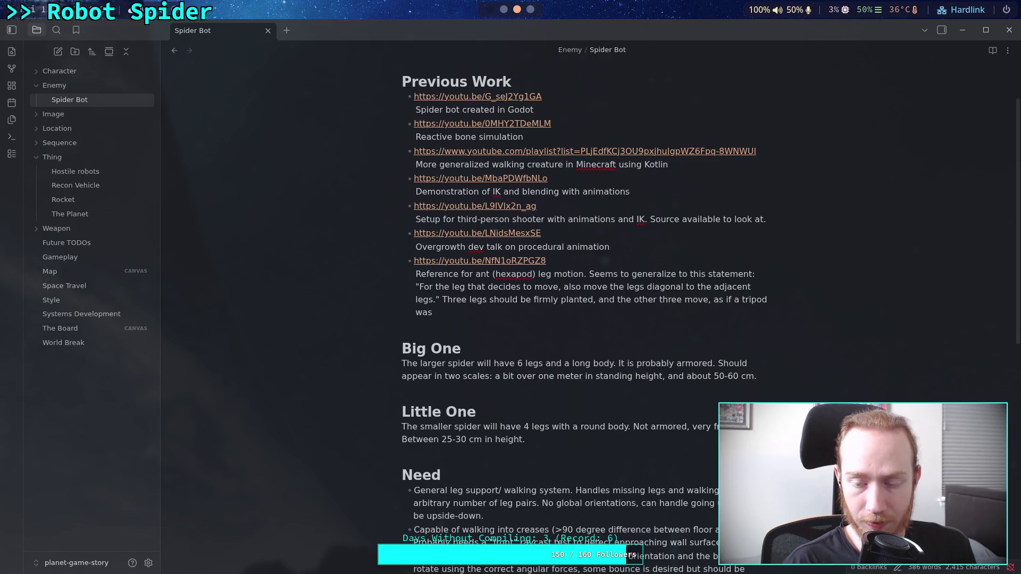
pyautogui.press('BackSpace')
pyautogui.press('BackSpace')
pyautogui.press('BackSpace')
pyautogui.write('shape is made.')
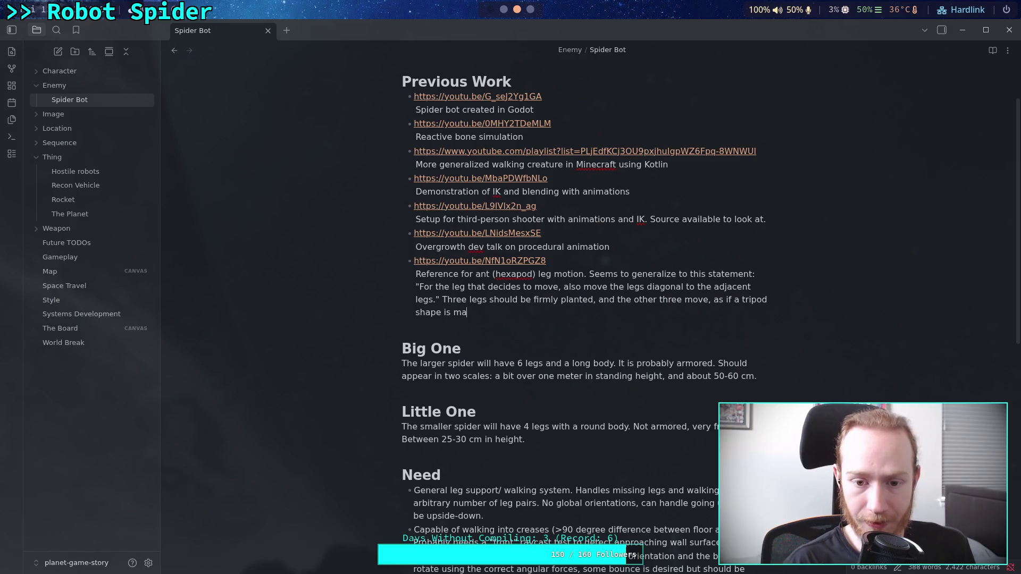
pyautogui.click(632, 345)
pyautogui.click(626, 320)
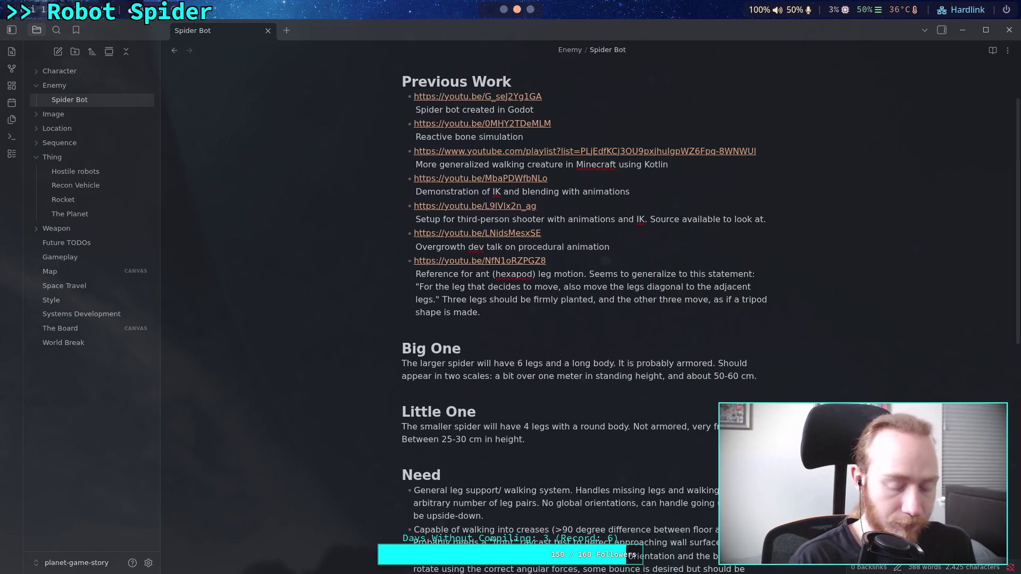
pyautogui.scroll(-6, 594, 381)
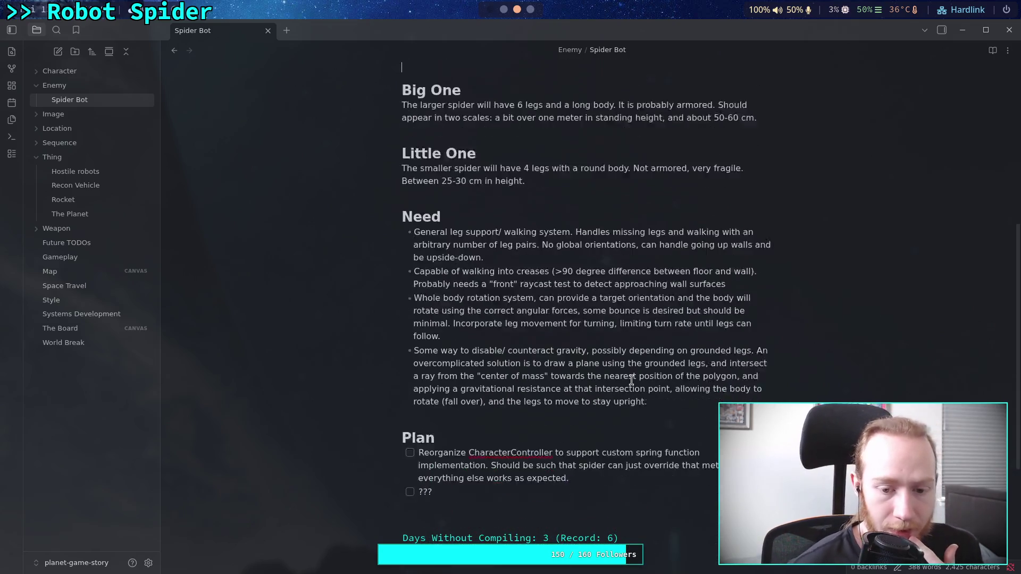
pyautogui.scroll(4, 594, 382)
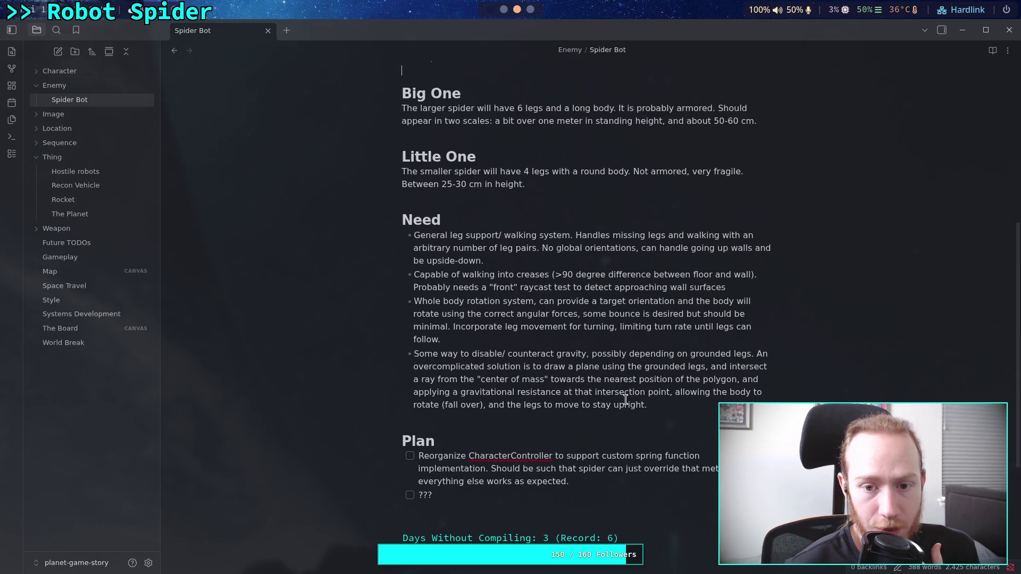
pyautogui.moveTo(482, 388); pyautogui.dragTo(402, 355)
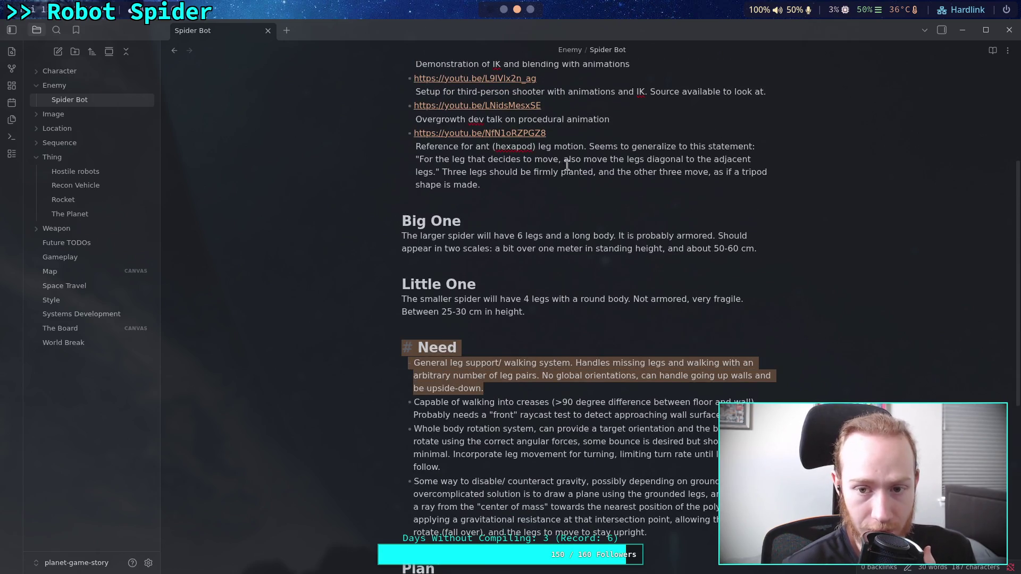
pyautogui.moveTo(415, 159); pyautogui.dragTo(437, 171)
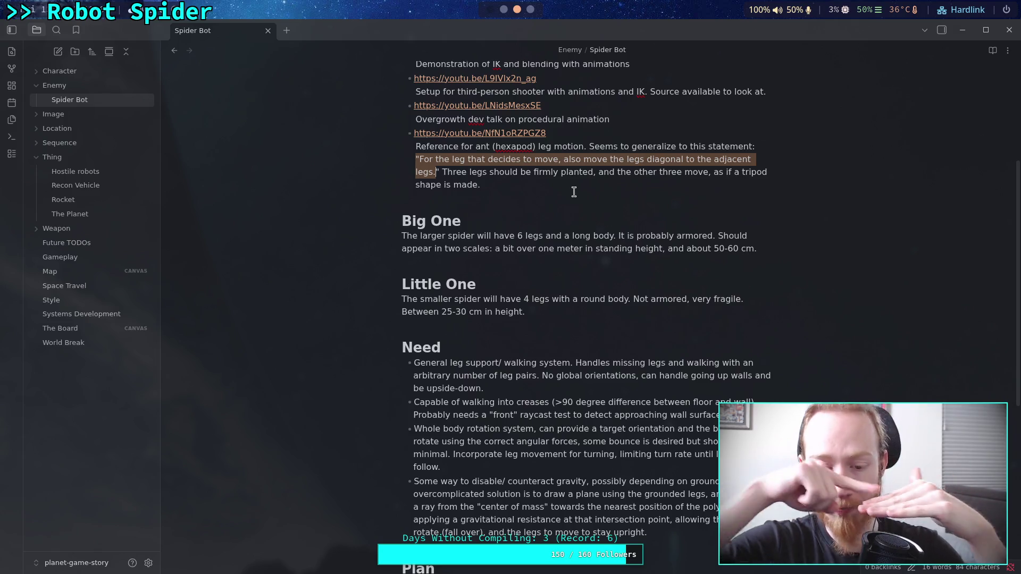
pyautogui.click(574, 192)
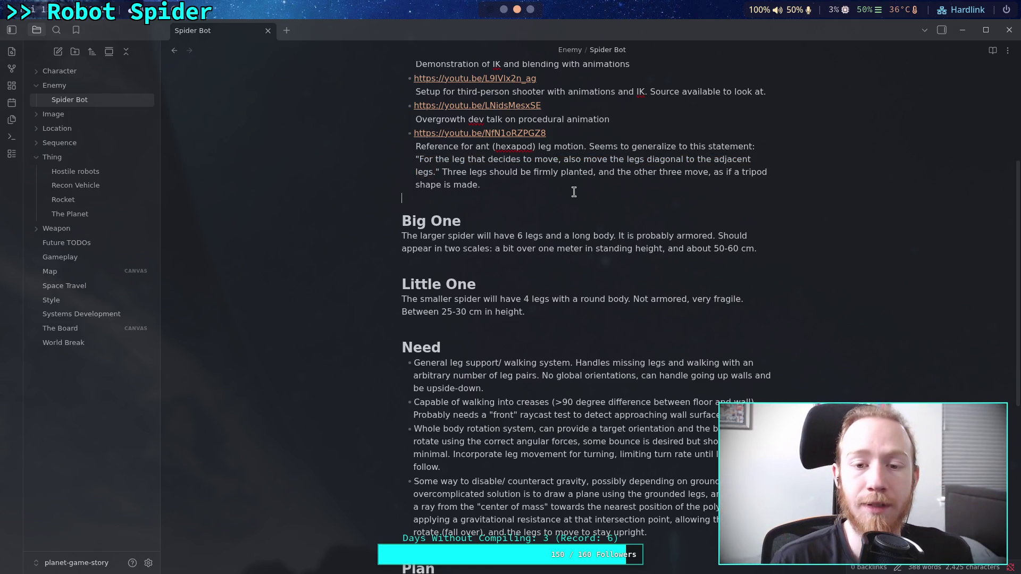
pyautogui.click(596, 263)
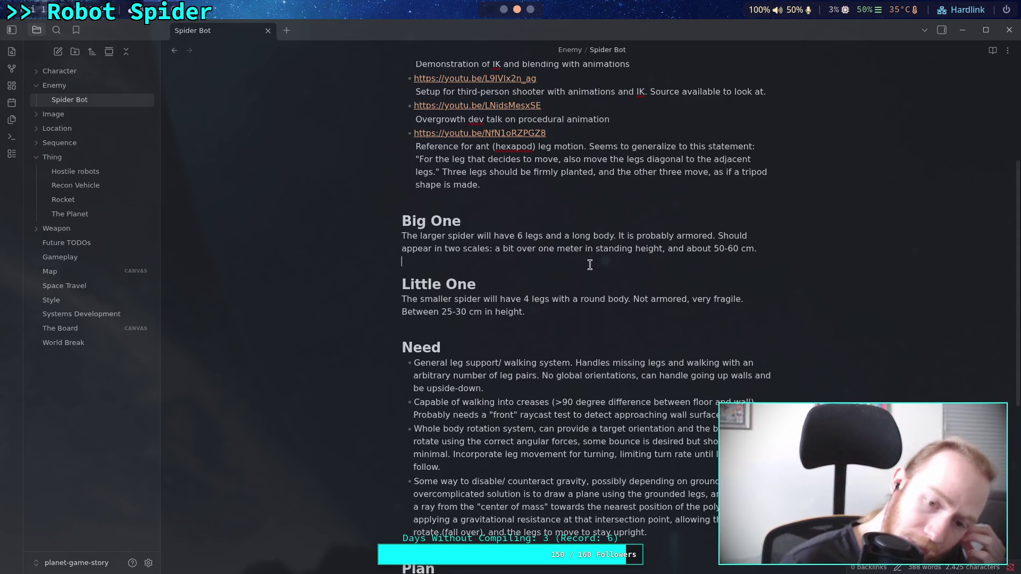
pyautogui.scroll(-2, 585, 287)
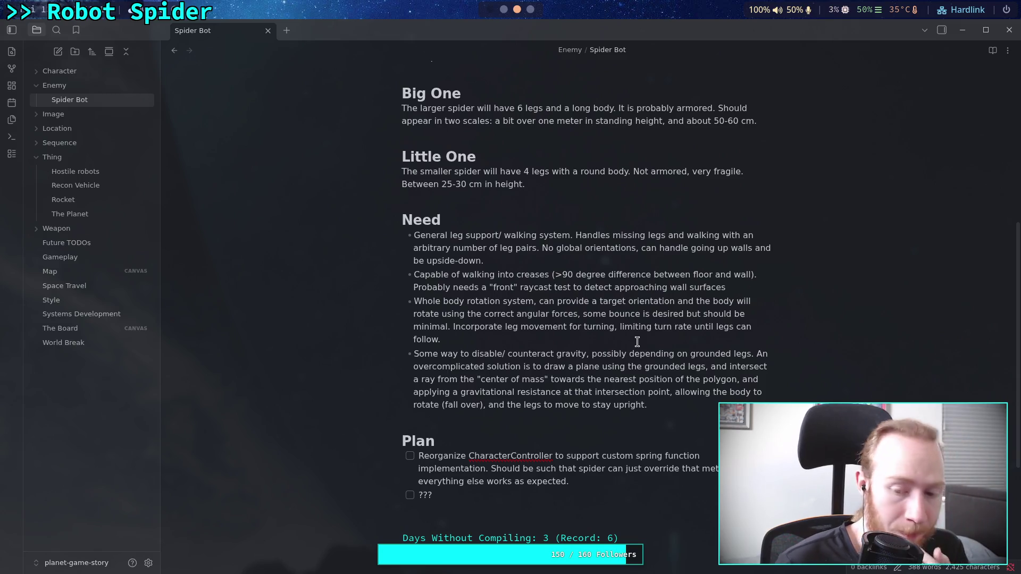
# Scroll through the Spider Bot note from the top down toward the Plan section
pyautogui.scroll(5, 622, 319)
pyautogui.scroll(1, 624, 333)
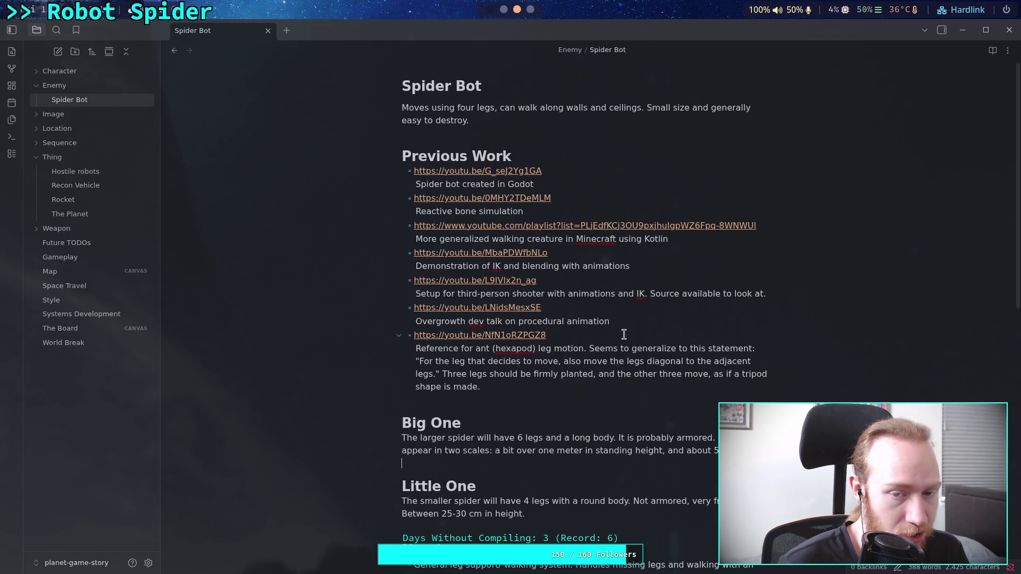
pyautogui.scroll(-6, 623, 334)
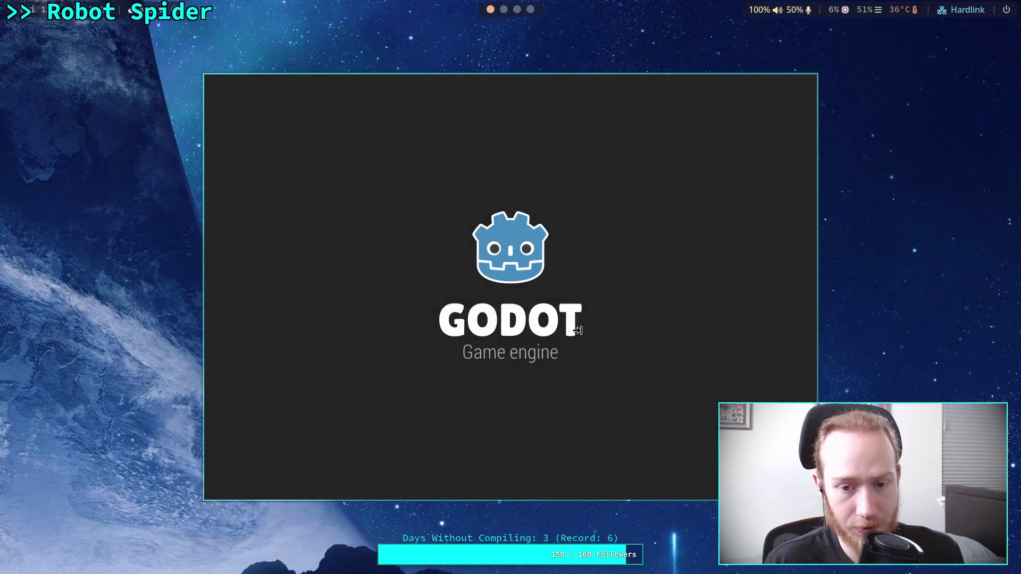
# Open the spider bot project in 3D, check FABRIK3D's properties, and bring up JacobianIK3D's context menu
pyautogui.click(728, 138)
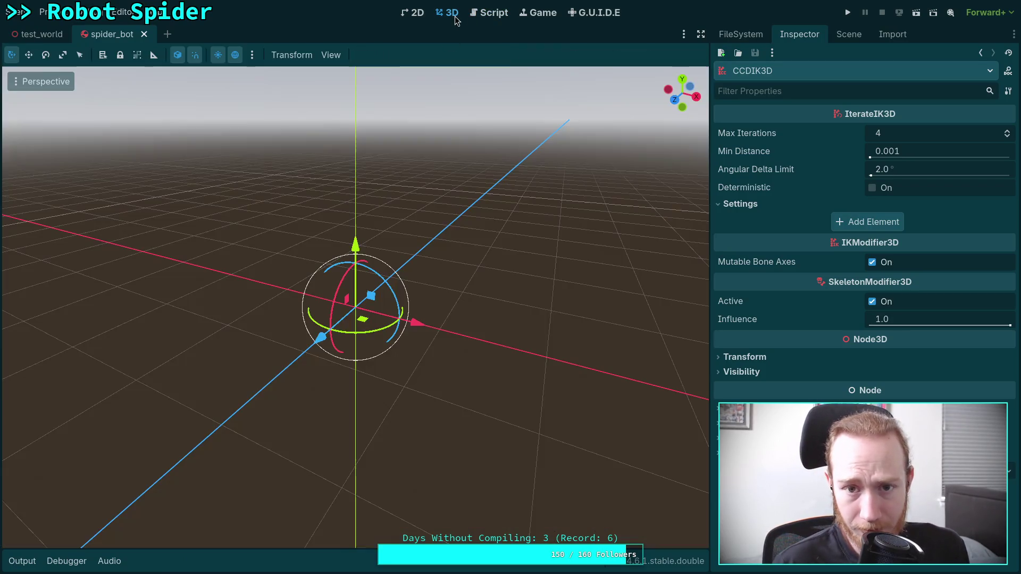
pyautogui.click(452, 14)
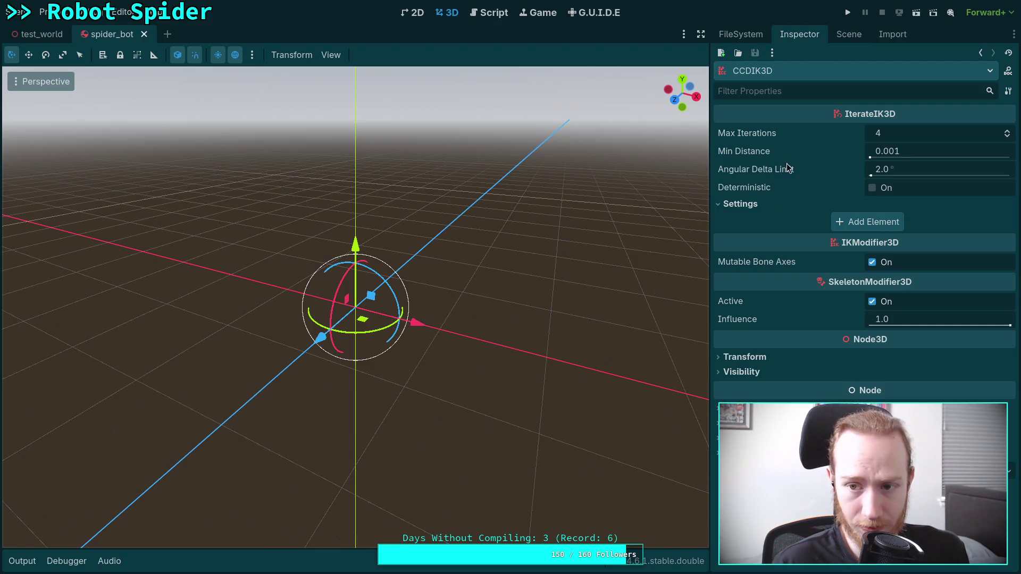
pyautogui.moveTo(789, 160)
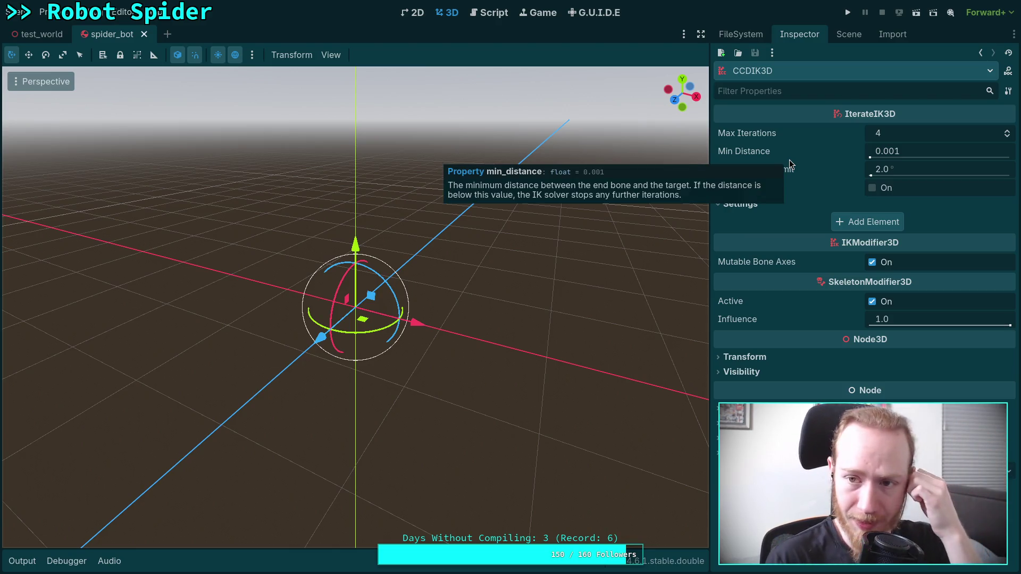
pyautogui.click(841, 35)
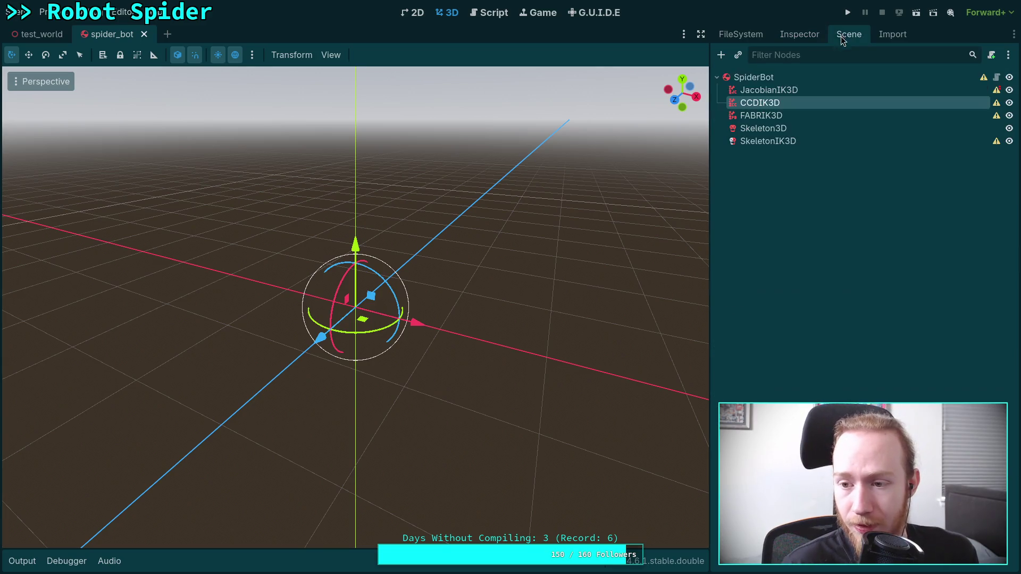
pyautogui.click(782, 116)
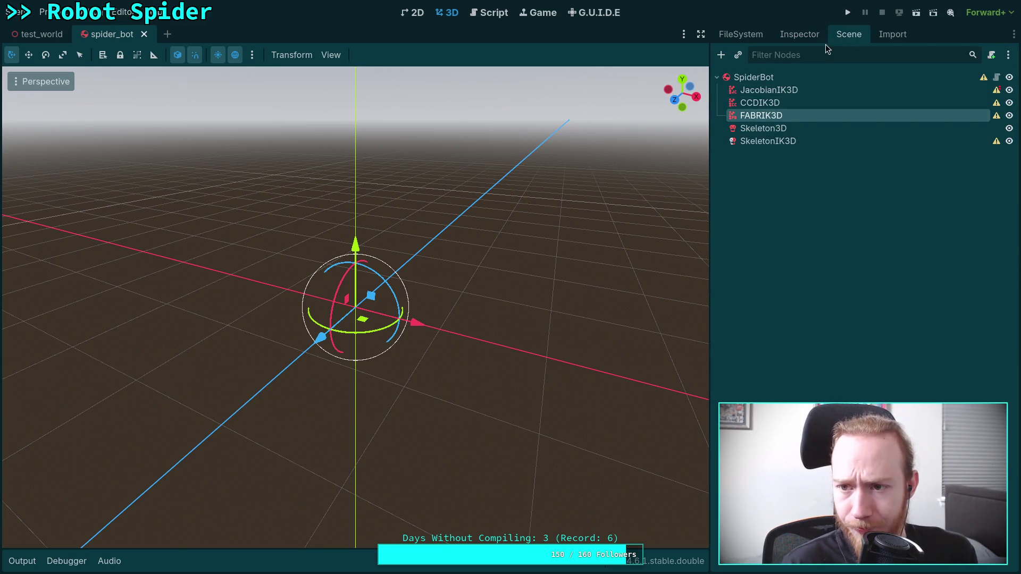
pyautogui.click(787, 34)
pyautogui.click(853, 34)
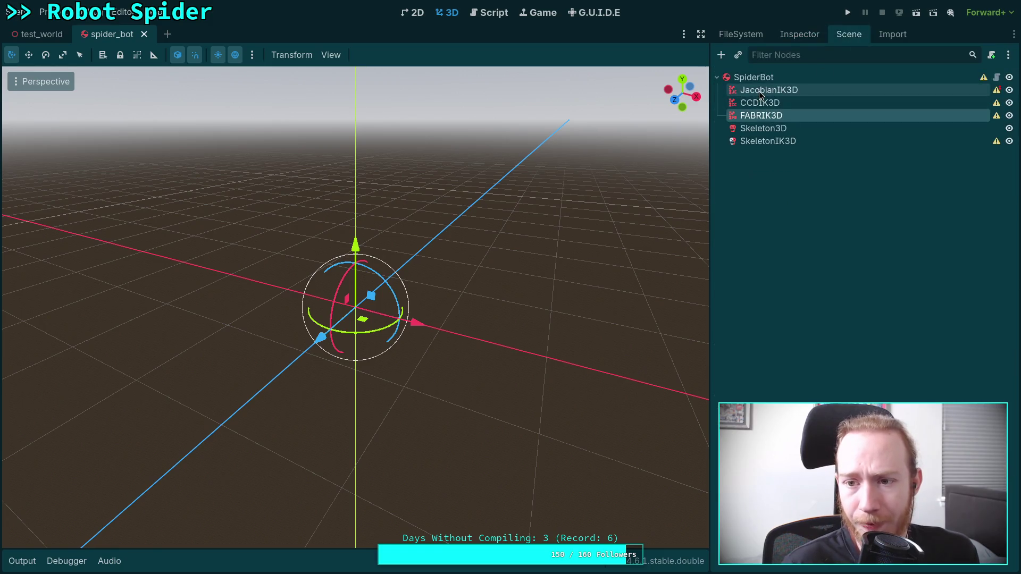
pyautogui.rightClick(756, 92)
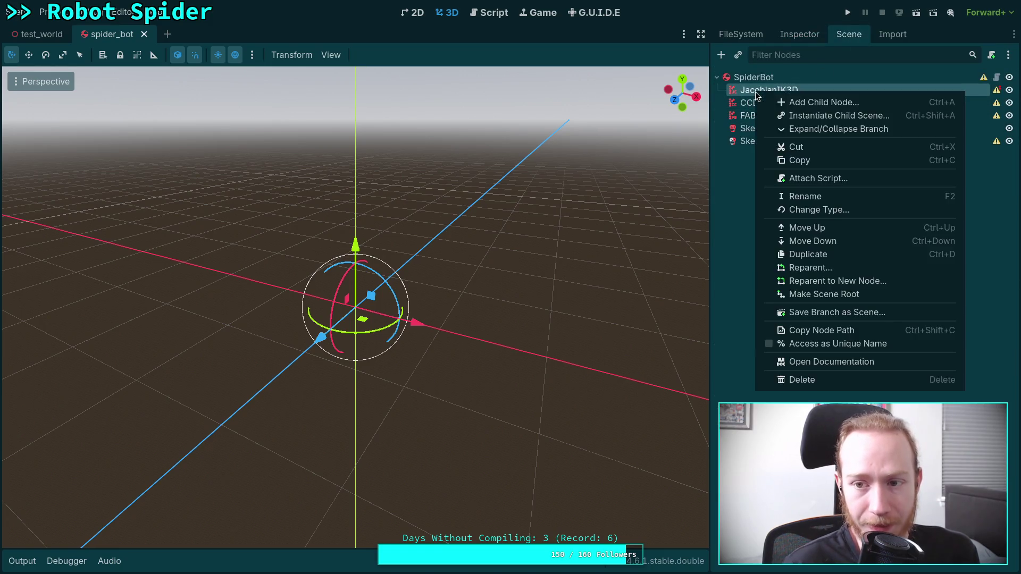
# Open the JacobianIK3D, IterateIK3D, CCDIK3D and FABRIK3D class reference pages
pyautogui.click(797, 361)
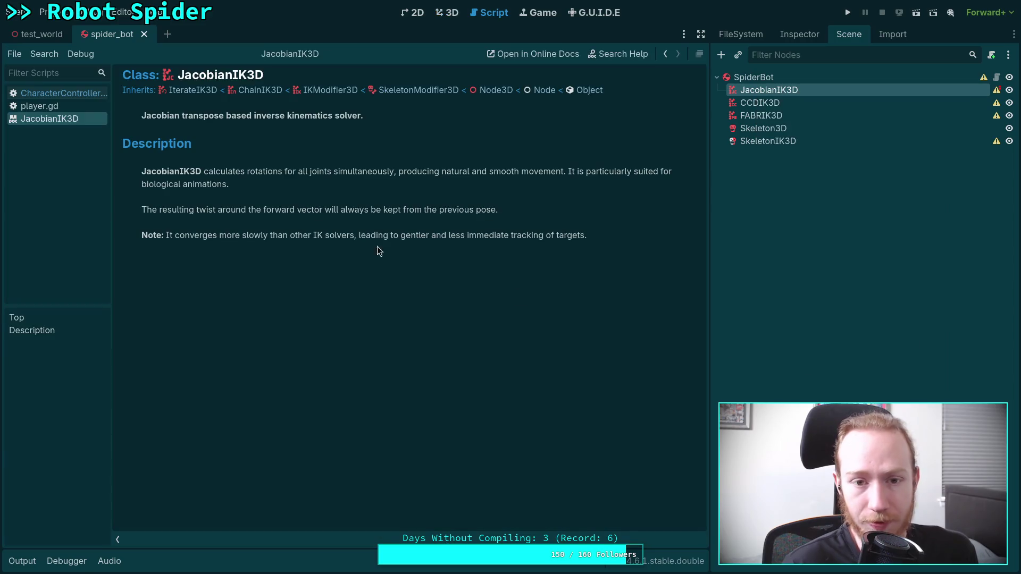
pyautogui.click(215, 90)
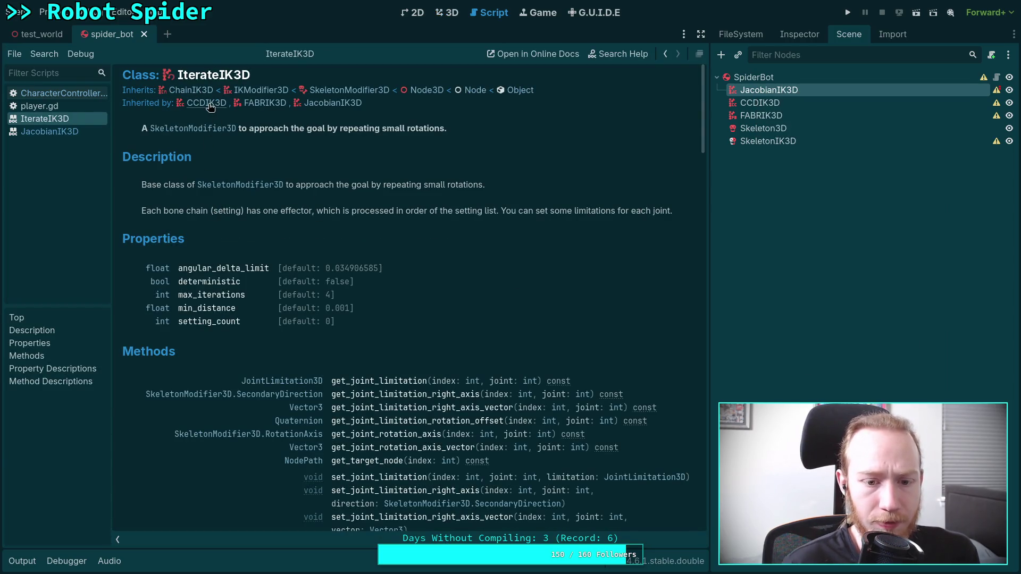
pyautogui.click(210, 106)
pyautogui.hotkey('alt', 'Left')
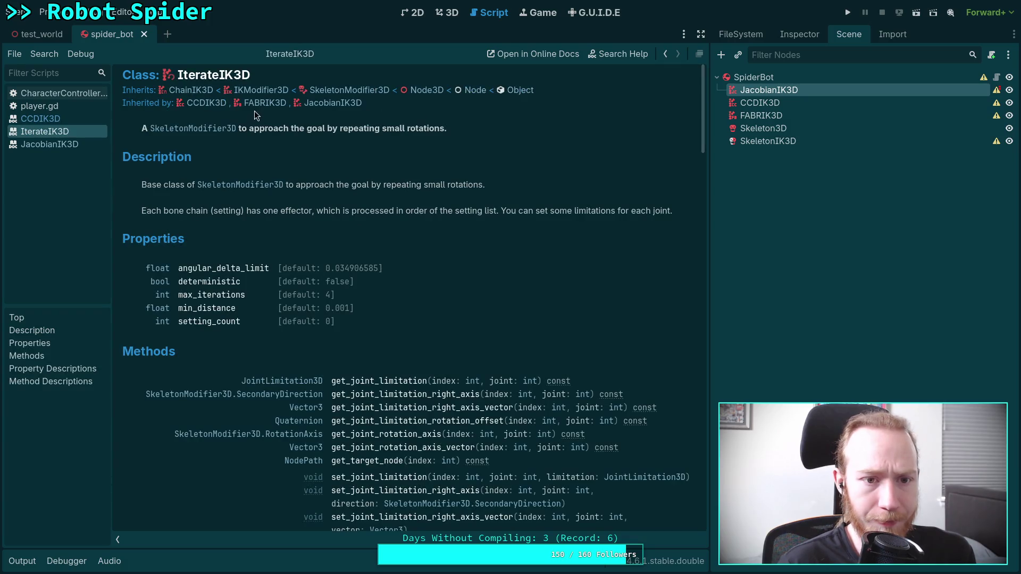
pyautogui.click(261, 103)
pyautogui.click(60, 144)
# Close the IterateIK3D doc page, view the CCDIK3D reference, and select the CCDIK3D node
pyautogui.rightClick(62, 147)
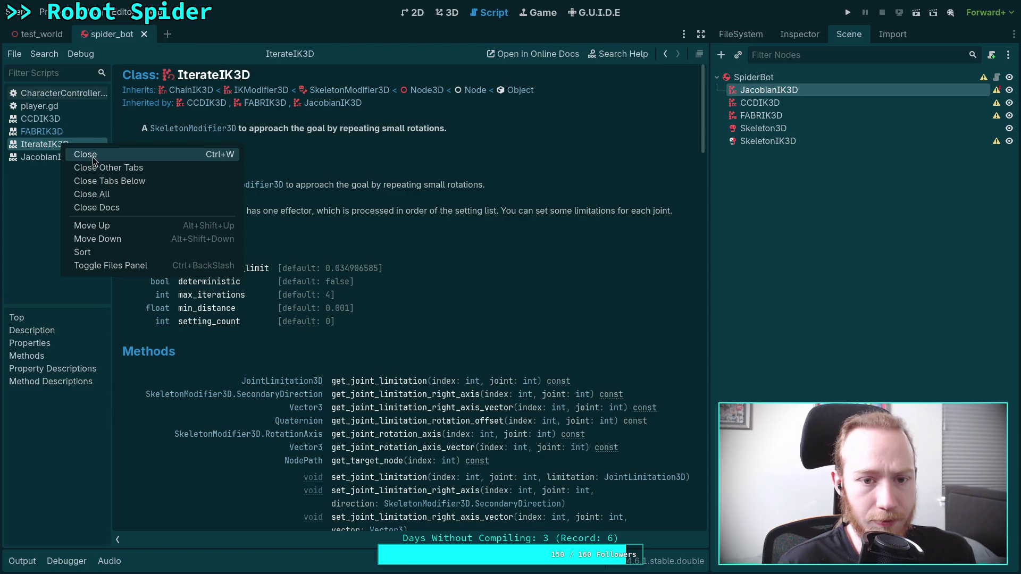
pyautogui.click(377, 195)
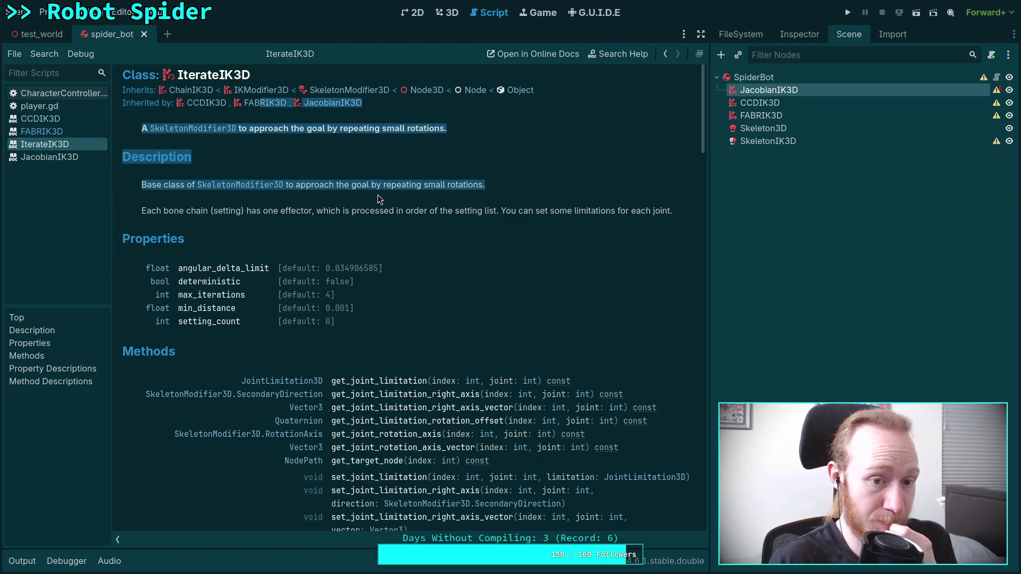
pyautogui.click(377, 212)
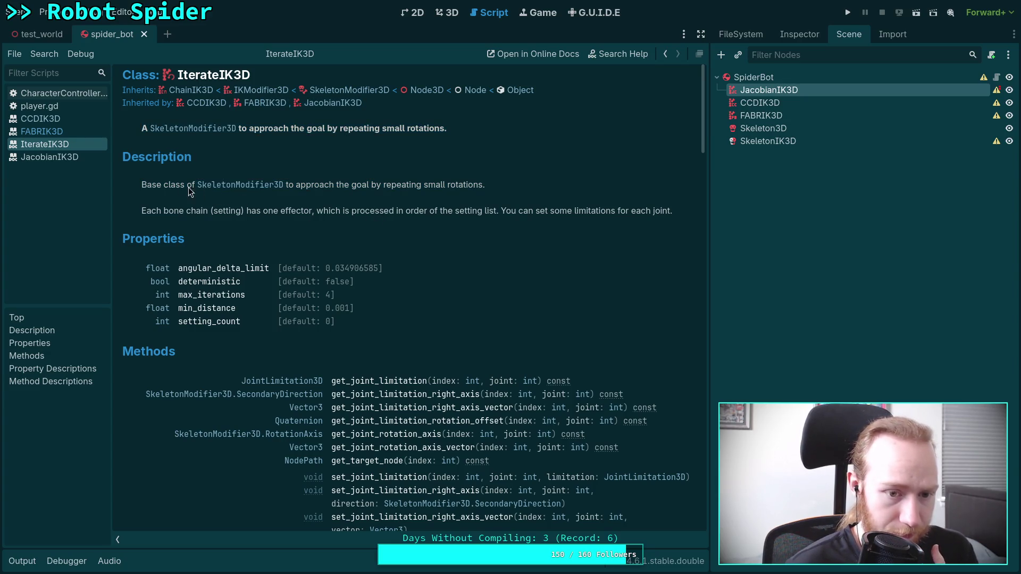
pyautogui.rightClick(62, 146)
pyautogui.click(379, 166)
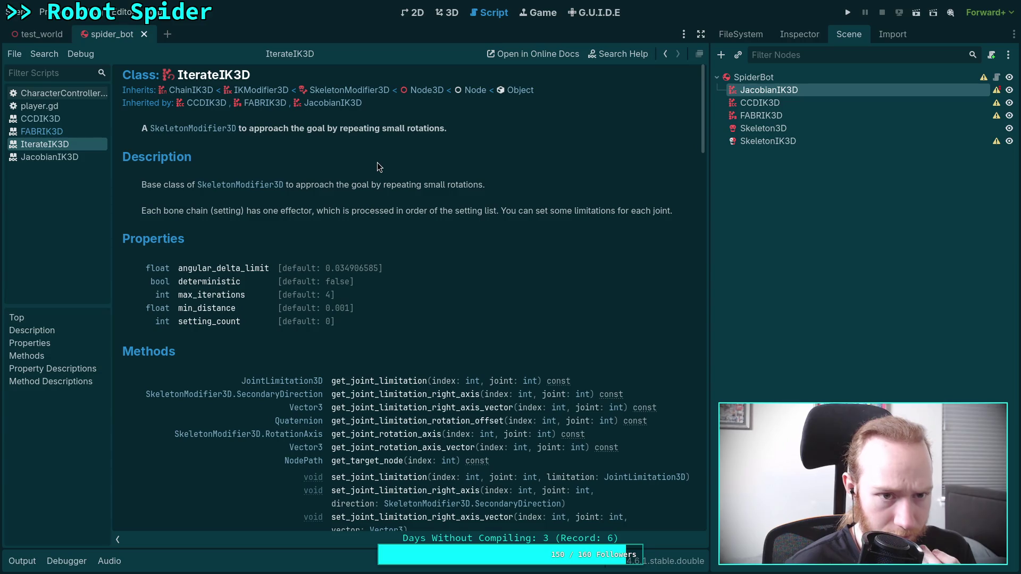
pyautogui.rightClick(64, 145)
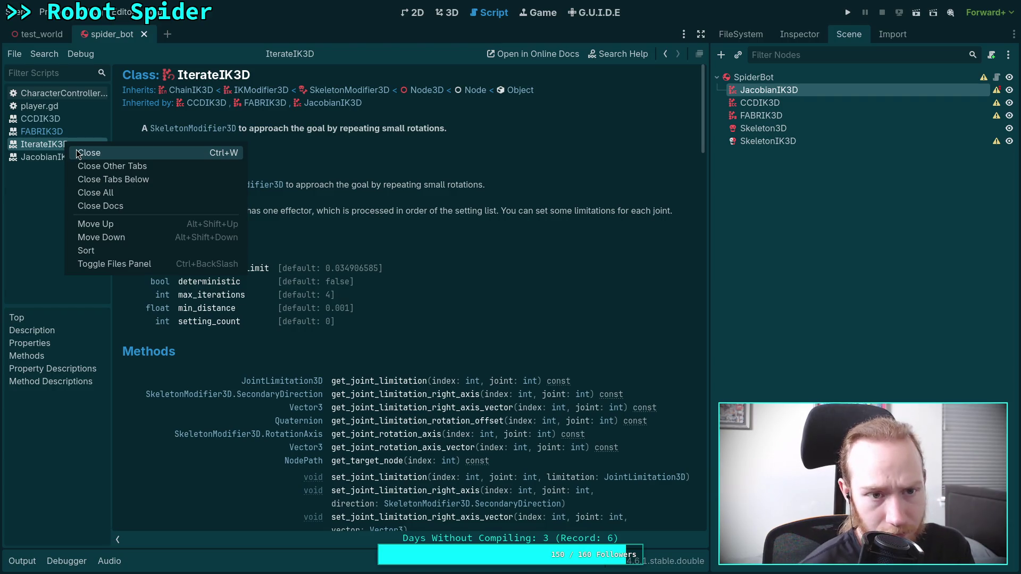
pyautogui.click(78, 153)
pyautogui.click(69, 119)
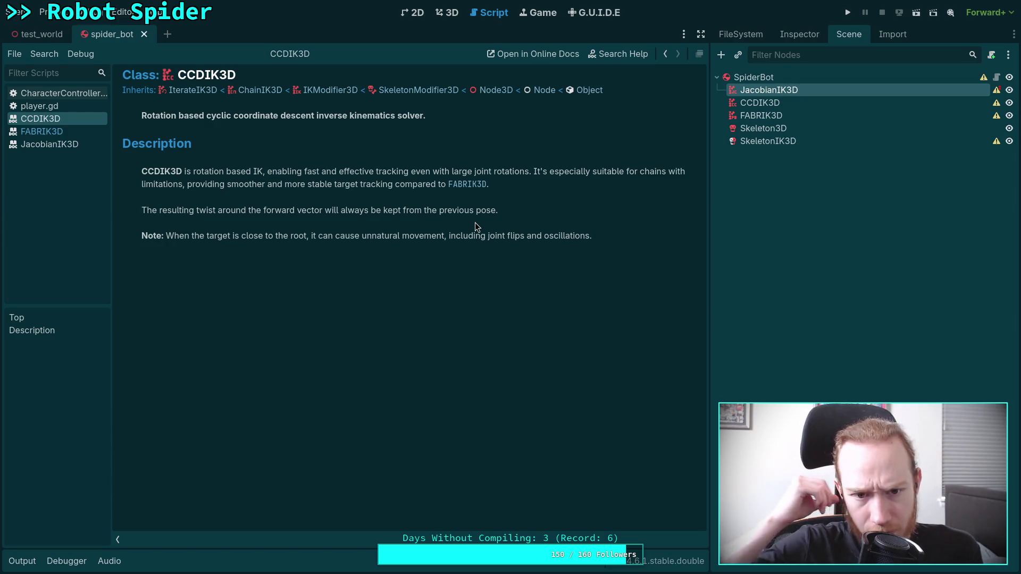
pyautogui.click(814, 104)
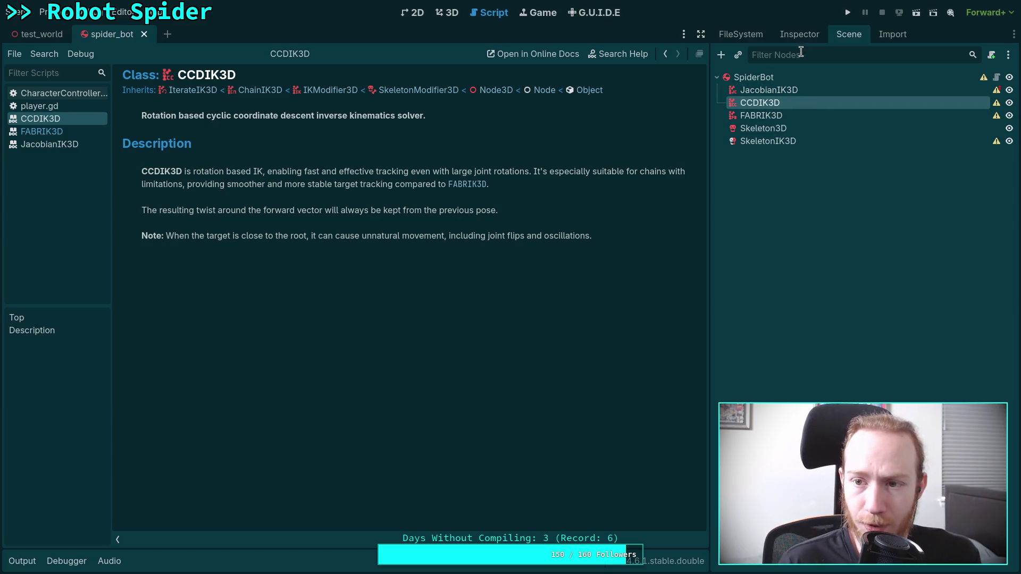
# Add a new Settings element to CCDIK3D in the Inspector and collapse its Joints list
pyautogui.click(806, 36)
pyautogui.click(872, 219)
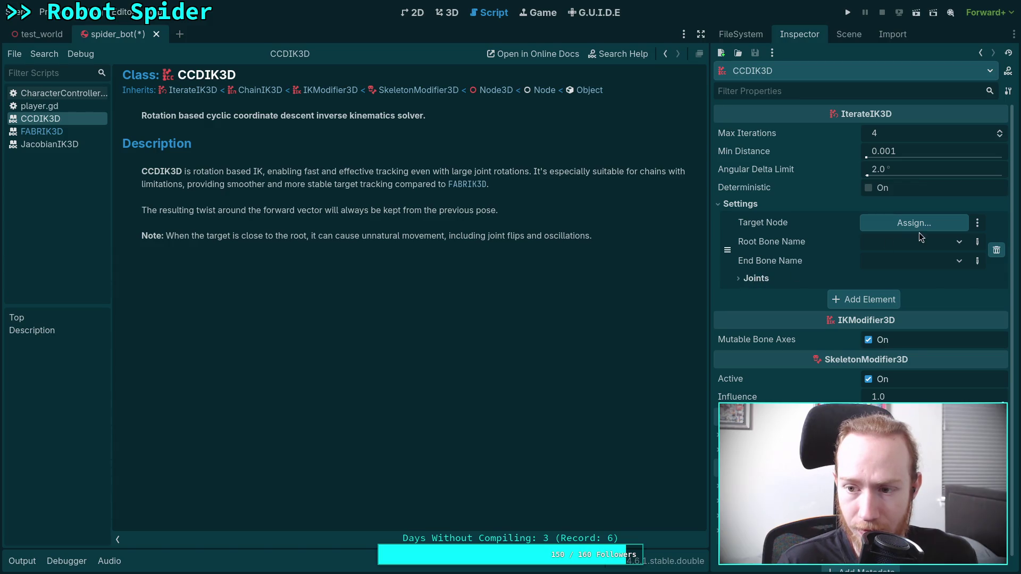
pyautogui.click(754, 280)
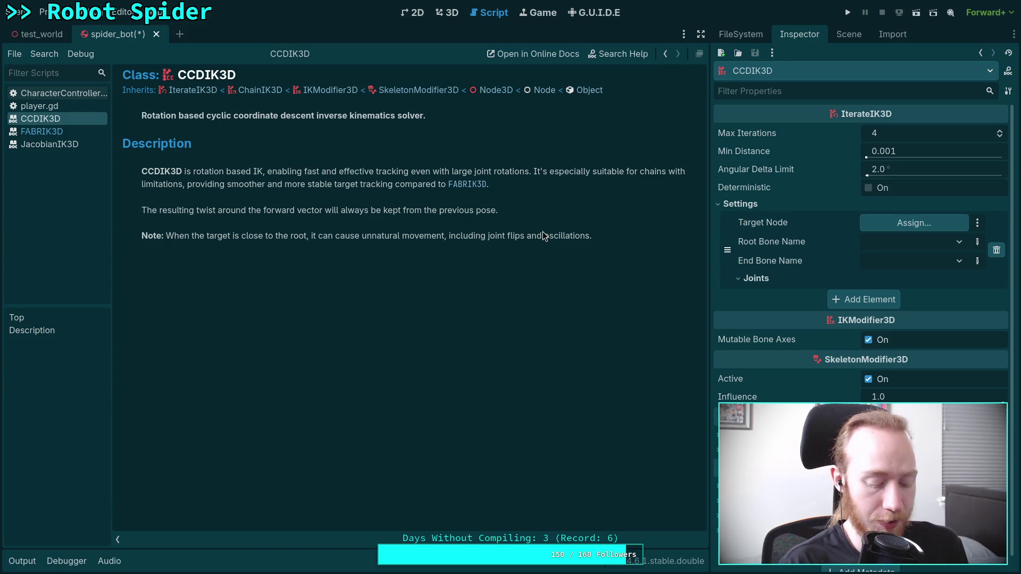
pyautogui.click(16, 11)
# Close all scenes, saving spider_bot via Save & Close, then switch desktop workspaces
pyautogui.click(45, 265)
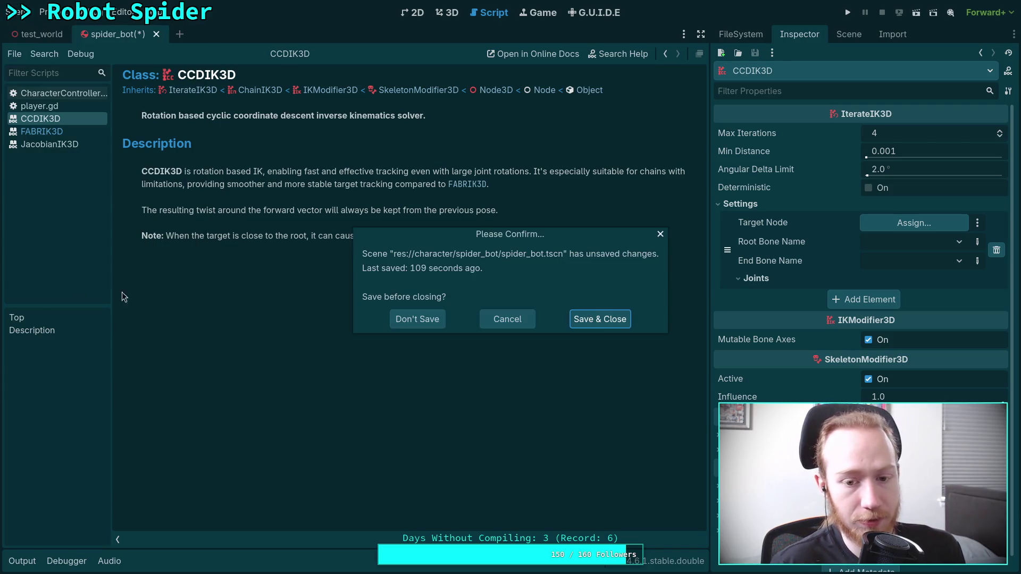
pyautogui.click(615, 320)
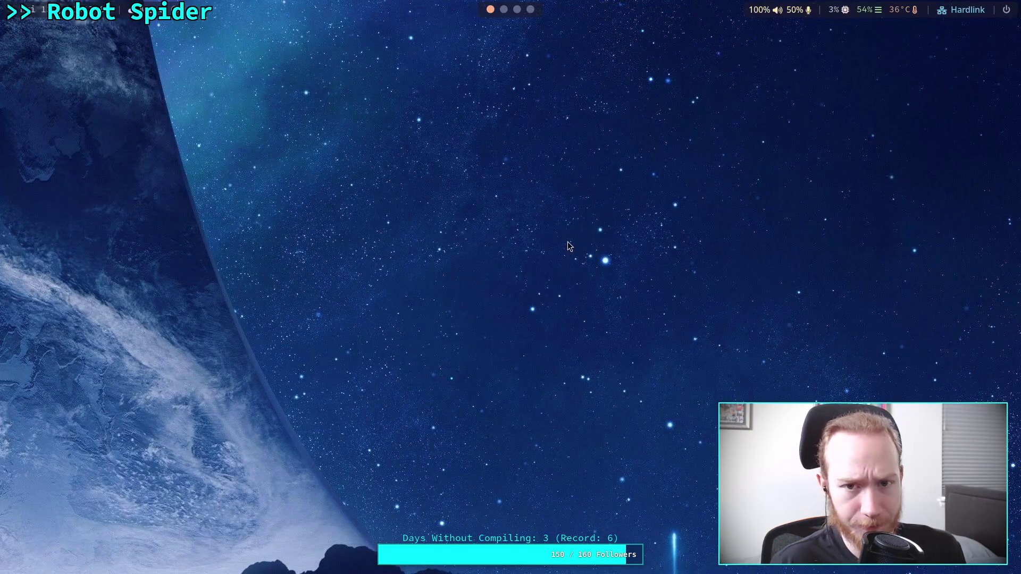
pyautogui.press('super+4')
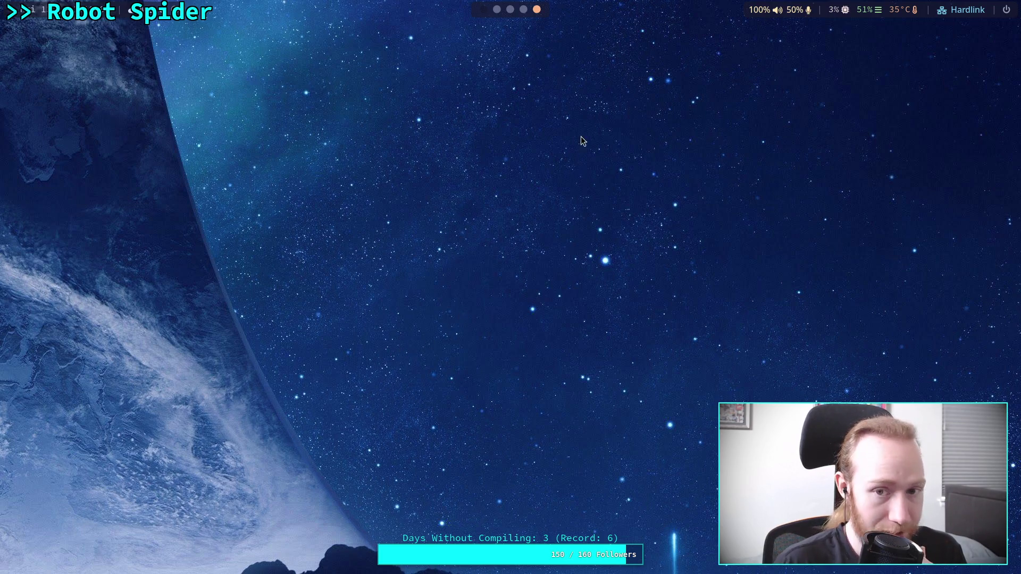
pyautogui.click(482, 9)
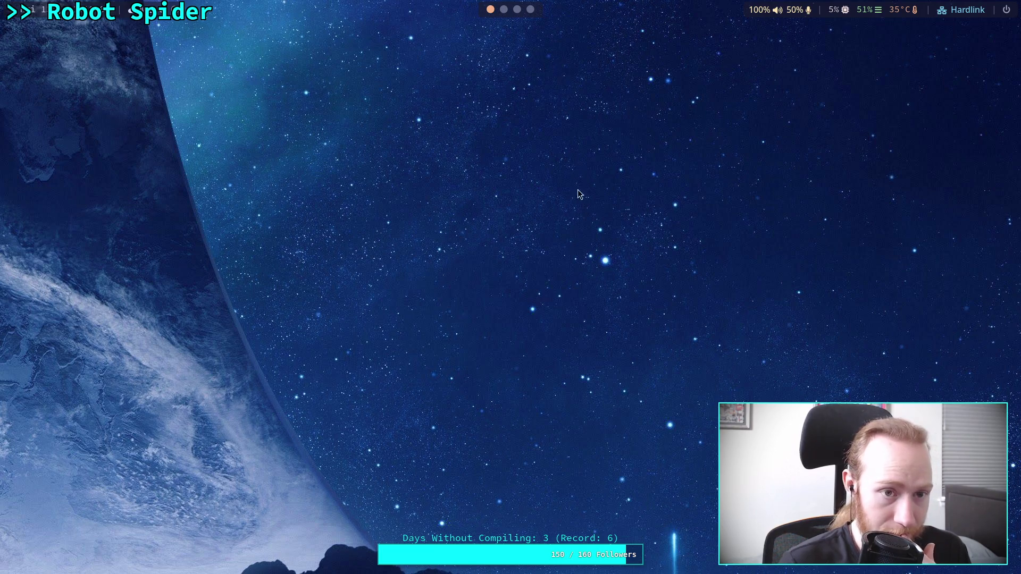
pyautogui.click(491, 10)
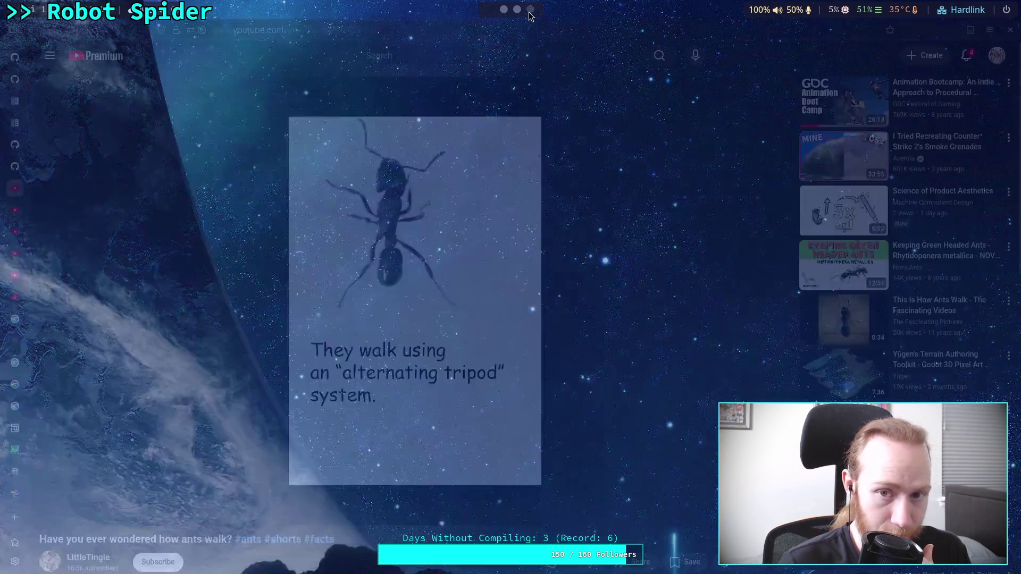
# Launch Blender and delete the default camera, cube and light
pyautogui.click(488, 13)
pyautogui.press('super+Return')
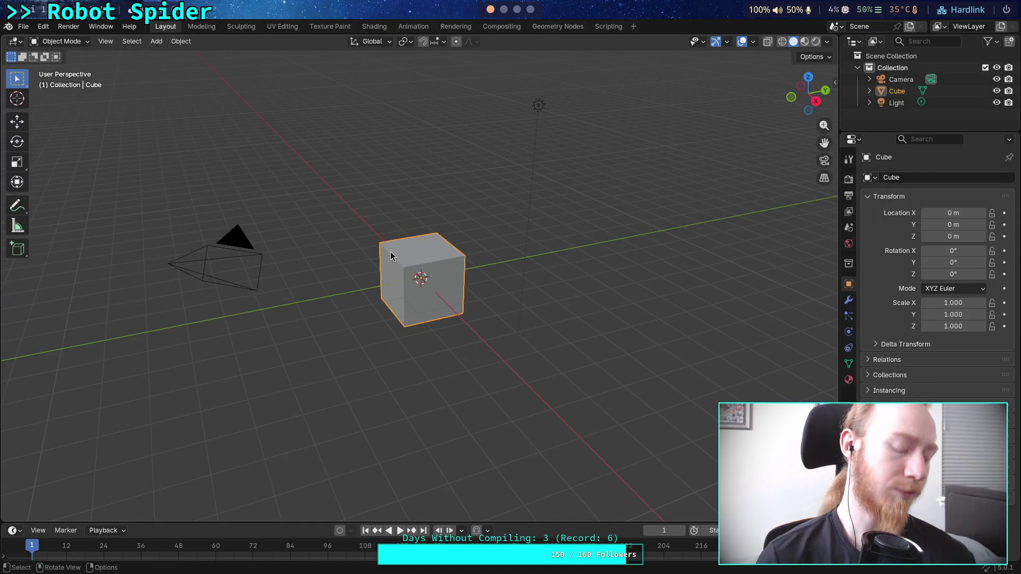
pyautogui.press('a')
pyautogui.press('c')
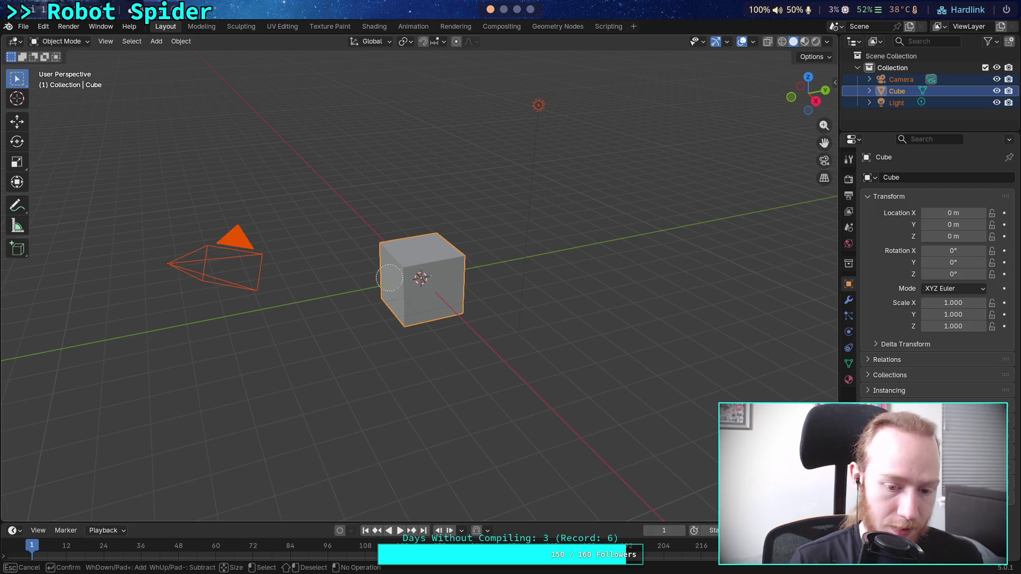
pyautogui.press('Escape')
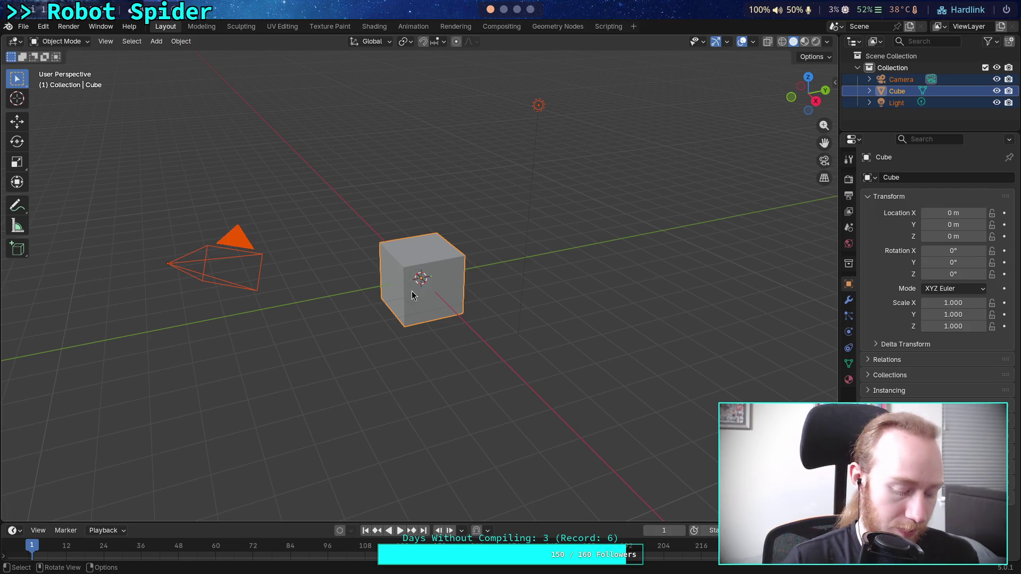
pyautogui.press('x')
pyautogui.press('Return')
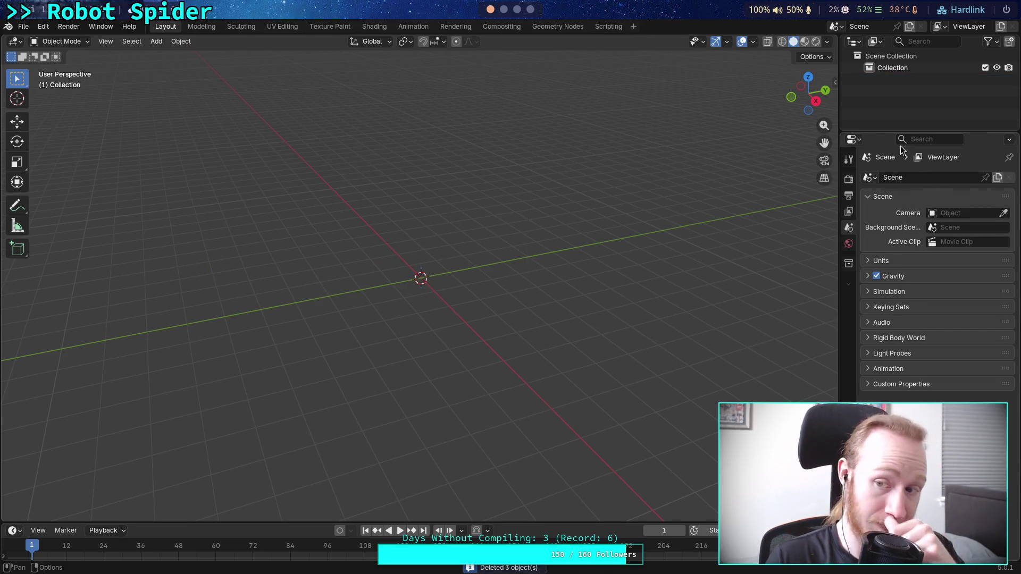
# Enlarge the outliner, orbit toward a front view, and return to the Spider Bot note
pyautogui.moveTo(901, 133); pyautogui.dragTo(901, 171)
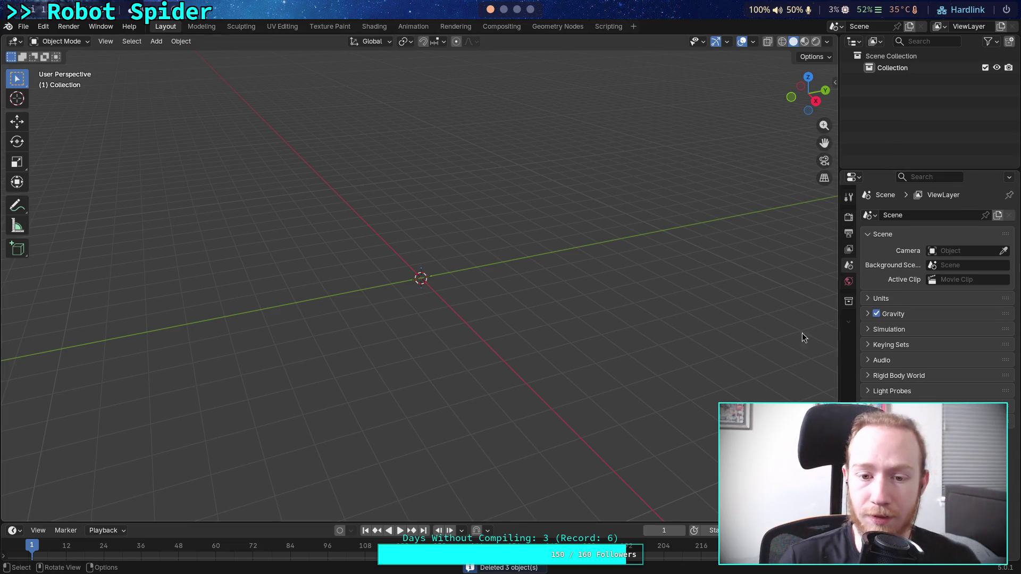
pyautogui.moveTo(497, 255)
pyautogui.mouseDown()
pyautogui.moveTo(576, 227)
pyautogui.moveTo(464, 268)
pyautogui.moveTo(569, 267)
pyautogui.moveTo(586, 250)
pyautogui.mouseUp()
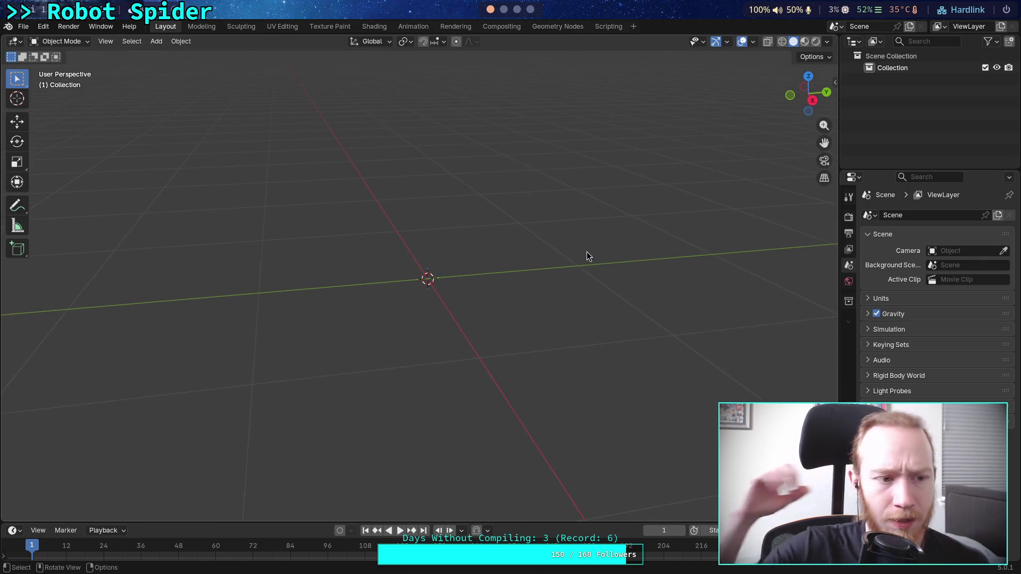
pyautogui.click(521, 10)
pyautogui.scroll(2, 547, 239)
# Highlight the Big One section and its standing-height phrase in the Spider Bot note
pyautogui.click(469, 208)
pyautogui.scroll(4, 489, 196)
pyautogui.moveTo(758, 260); pyautogui.dragTo(391, 239)
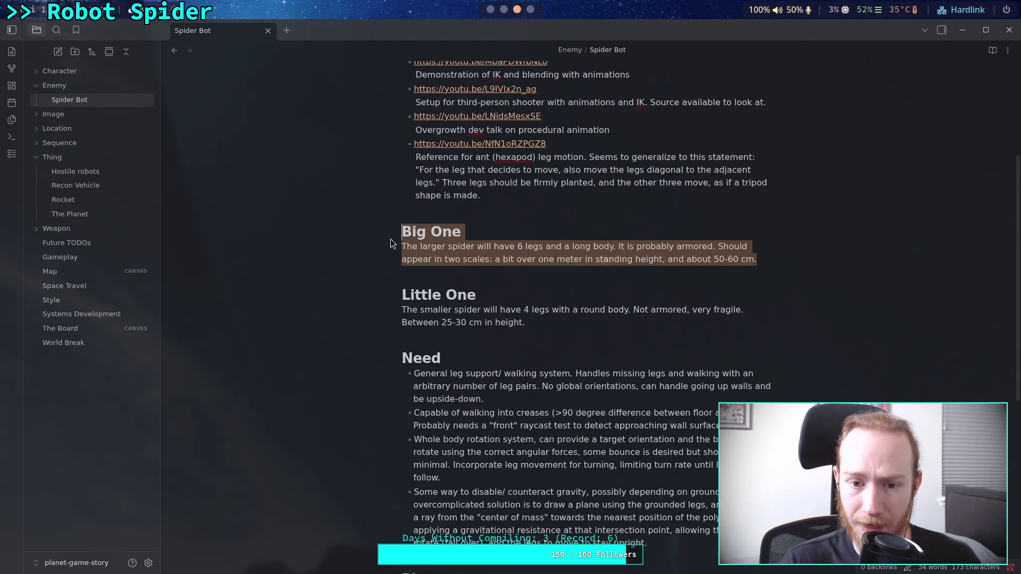
pyautogui.click(556, 317)
pyautogui.moveTo(530, 322); pyautogui.dragTo(403, 229)
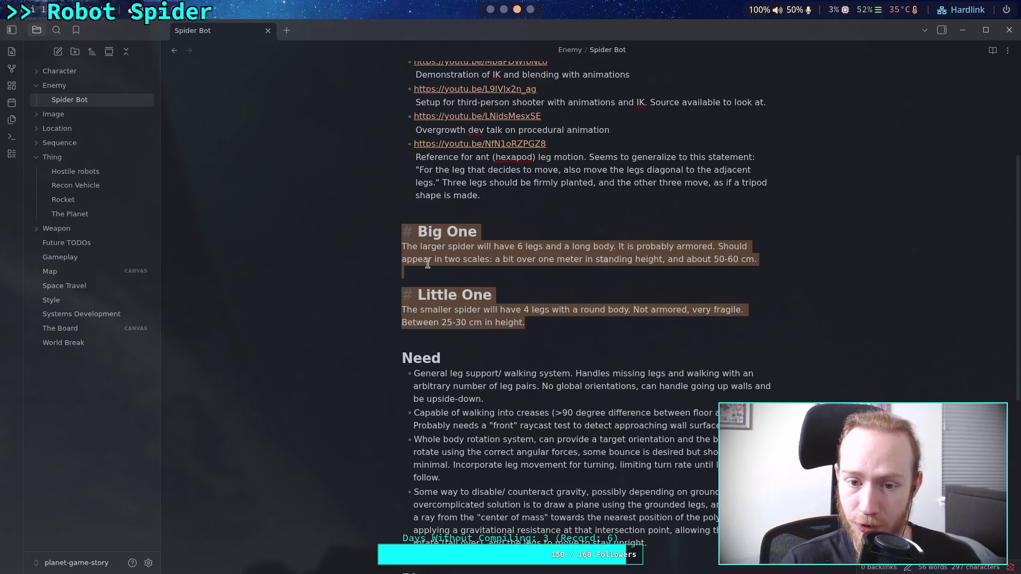
pyautogui.click(602, 276)
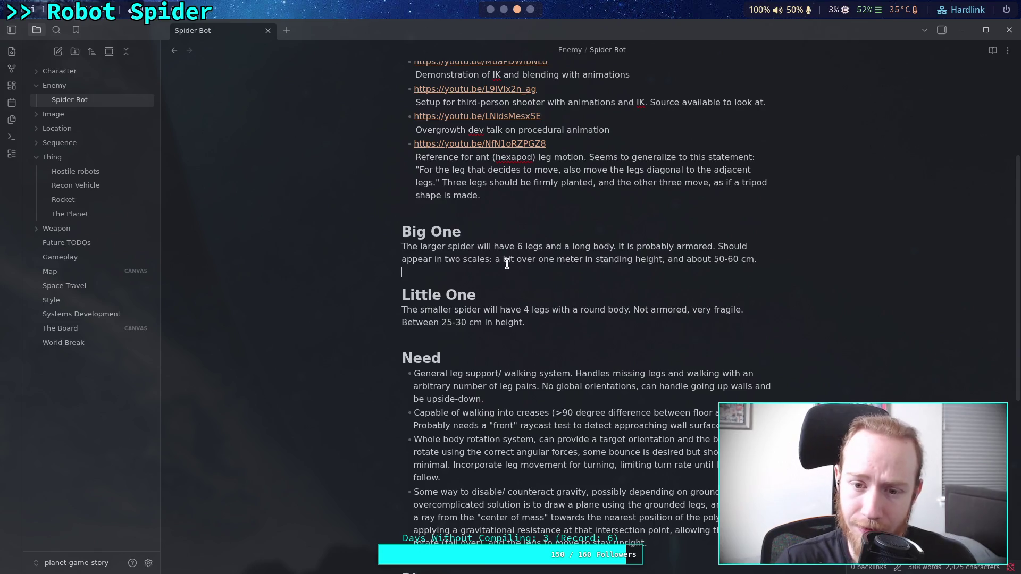
pyautogui.moveTo(495, 259)
pyautogui.mouseDown()
pyautogui.moveTo(686, 264)
pyautogui.moveTo(664, 263)
pyautogui.mouseUp()
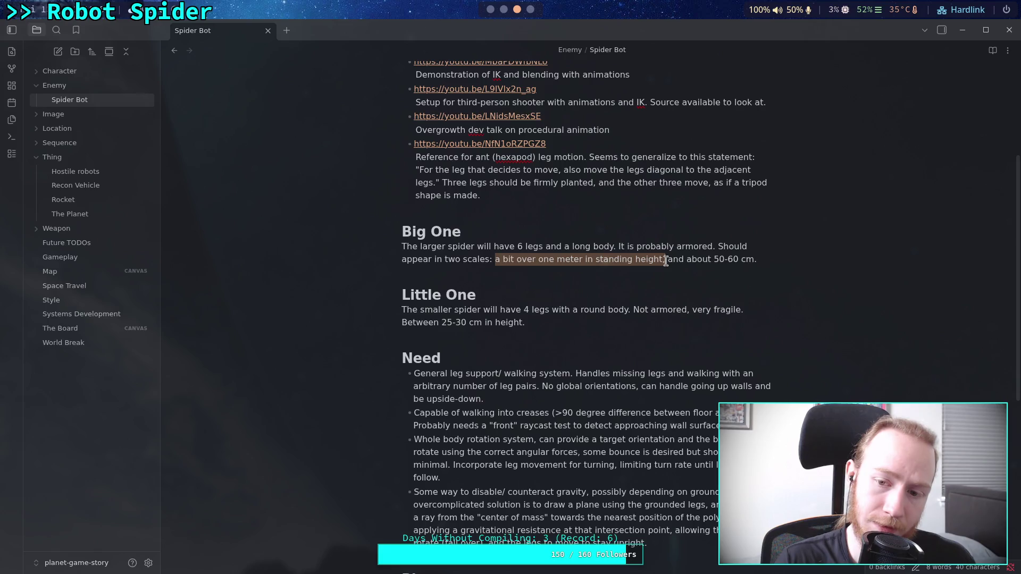
pyautogui.click(667, 259)
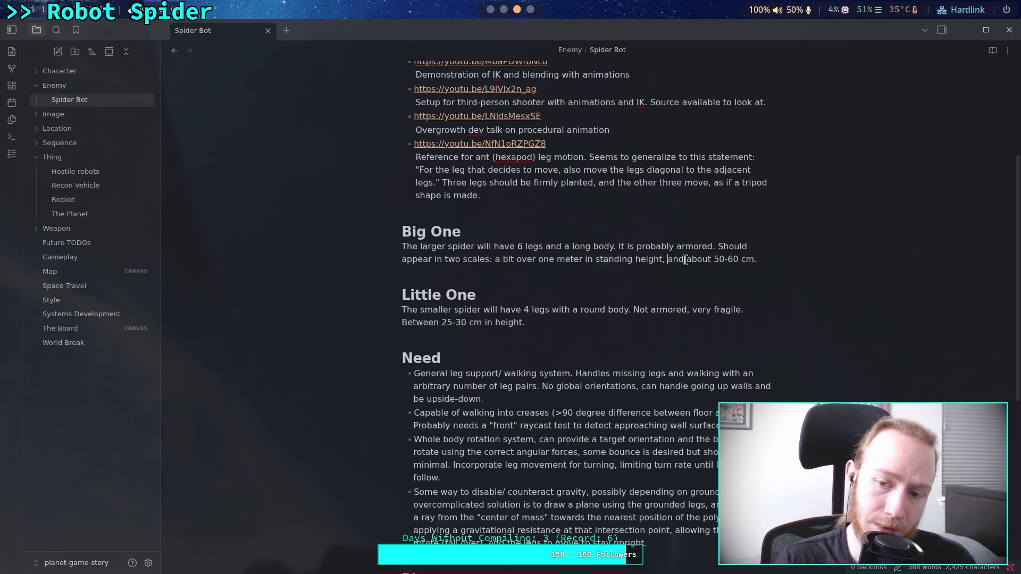
pyautogui.moveTo(495, 259); pyautogui.dragTo(665, 259)
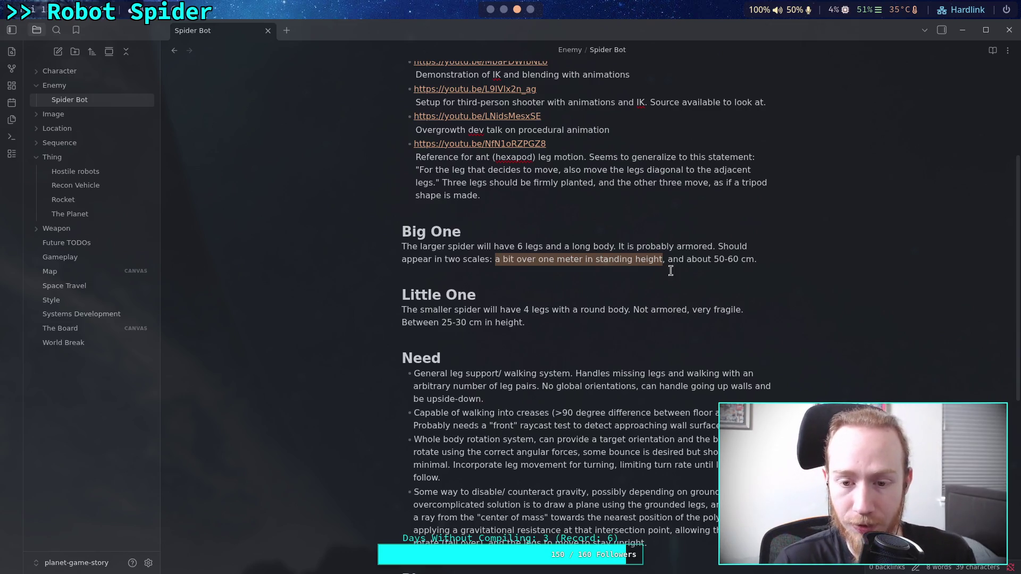
pyautogui.click(618, 274)
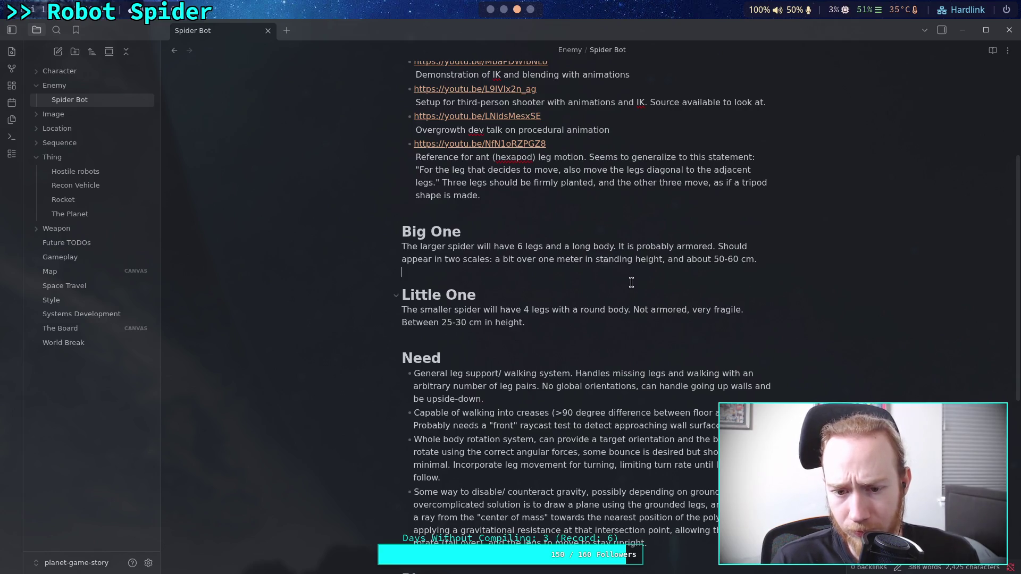
# Review the Little One paragraph, glance at the ant video, then switch to the Blender workspace
pyautogui.moveTo(629, 309); pyautogui.dragTo(530, 309)
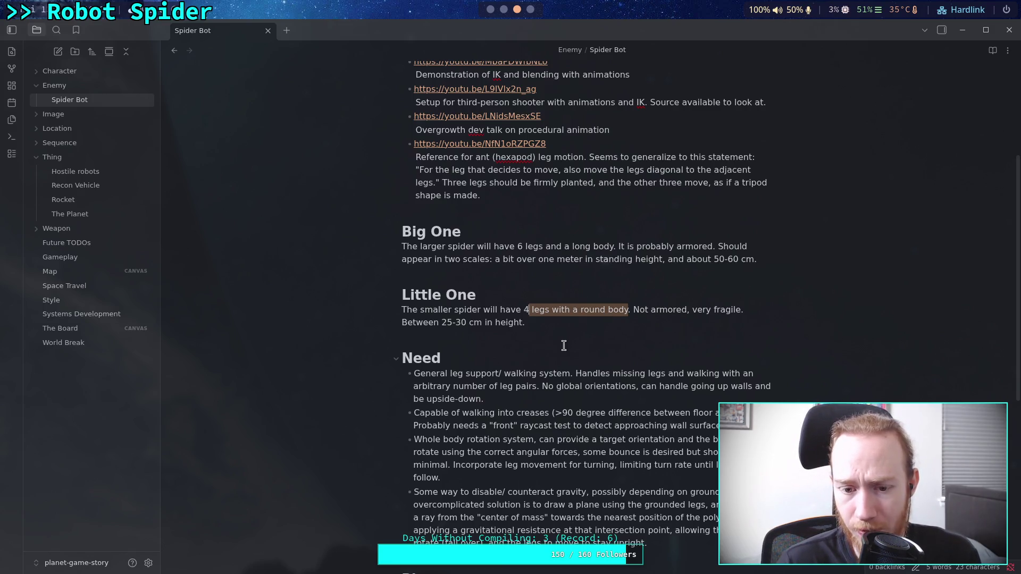
pyautogui.click(552, 333)
pyautogui.scroll(4, 561, 321)
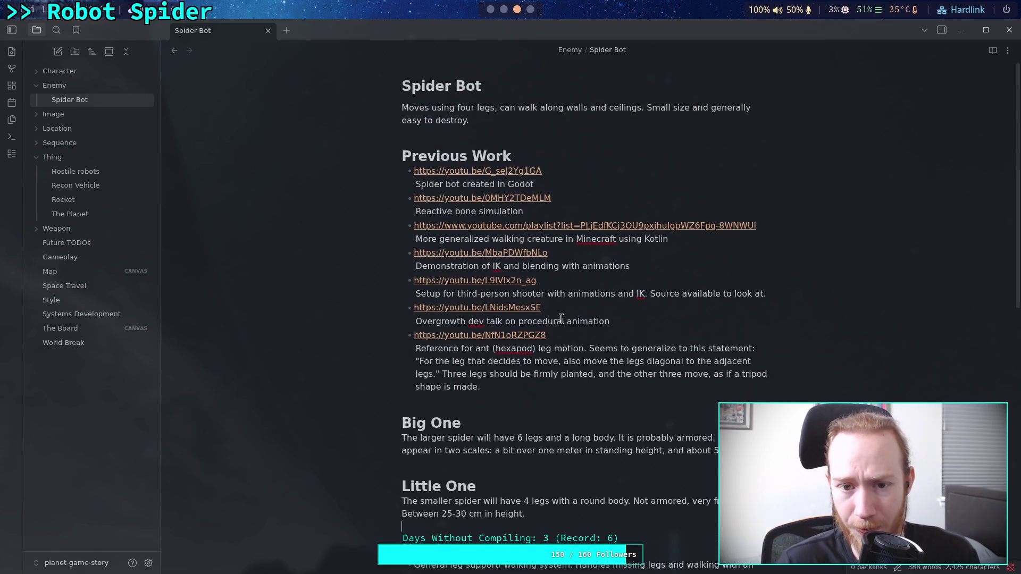
pyautogui.scroll(-6, 561, 319)
pyautogui.scroll(3, 561, 308)
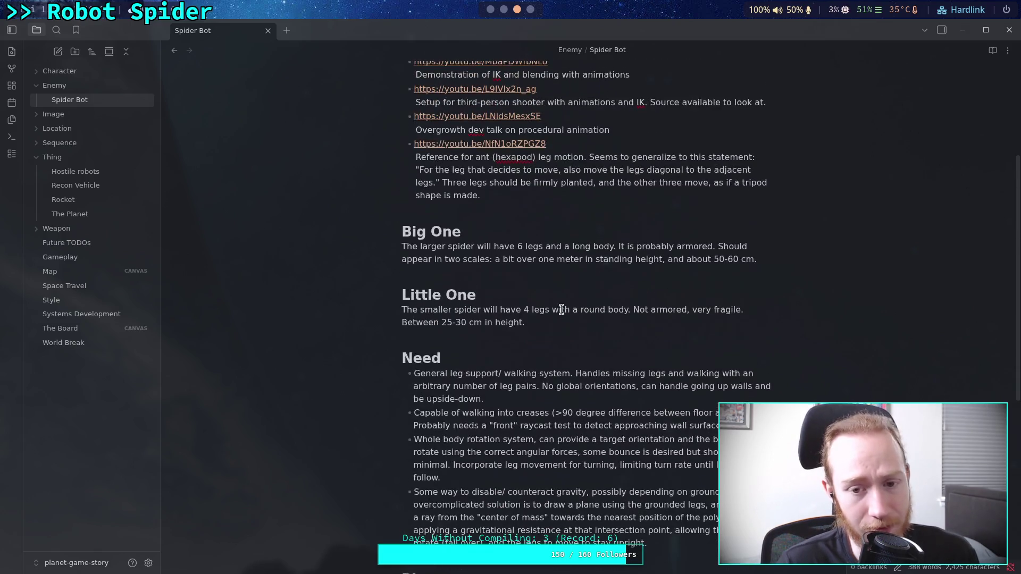
pyautogui.moveTo(532, 323); pyautogui.dragTo(397, 311)
pyautogui.tripleClick(542, 323)
pyautogui.click(556, 322)
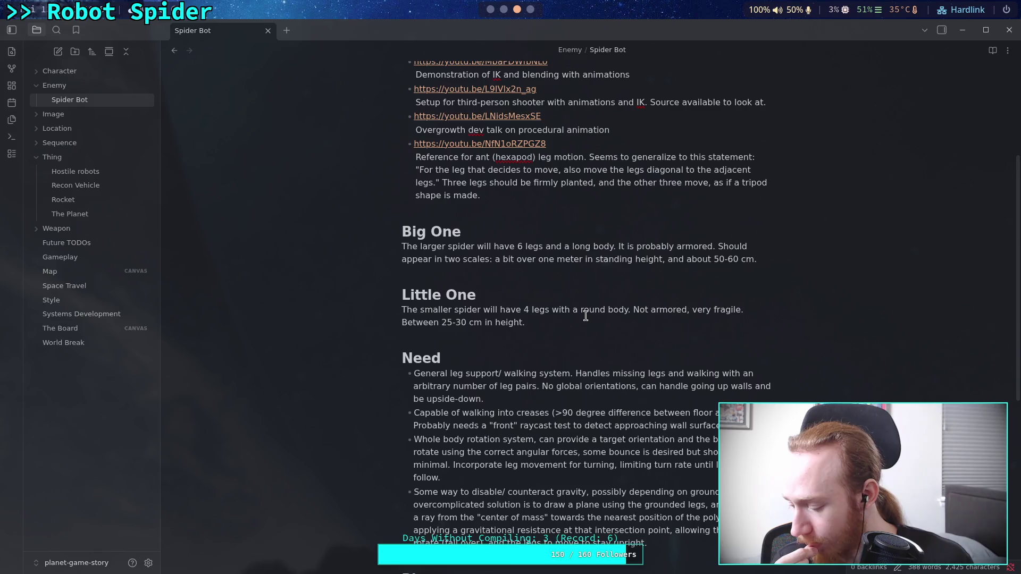
pyautogui.click(530, 9)
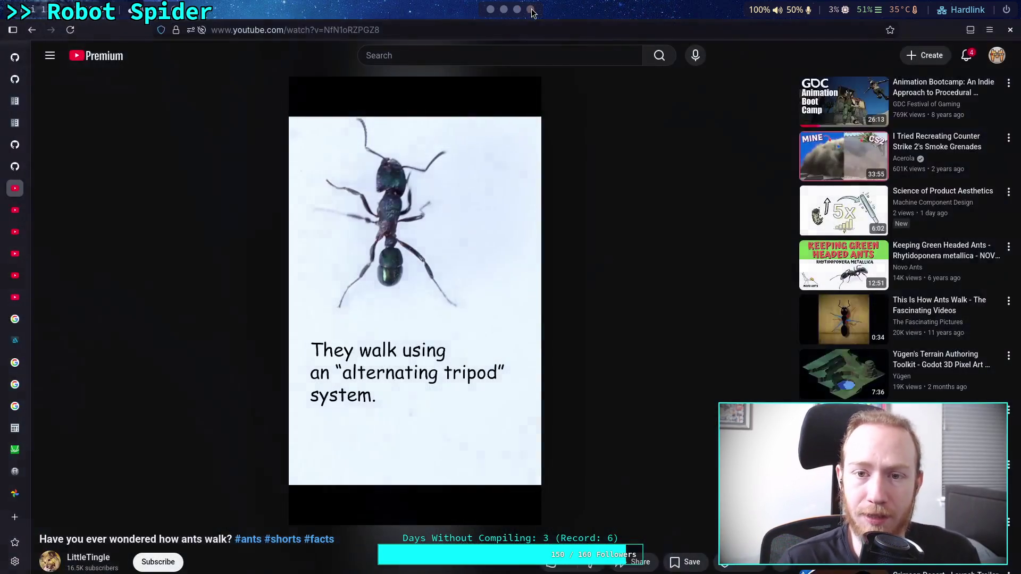
pyautogui.click(505, 11)
pyautogui.click(491, 10)
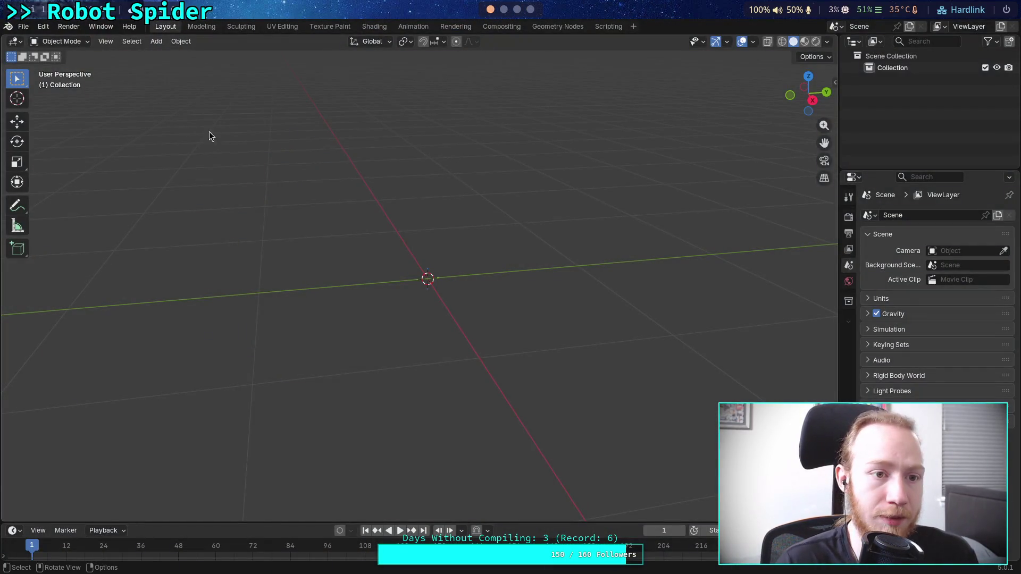
# Add an Armature object with one bone at the scene origin, then orbit around the new bone
pyautogui.click(181, 42)
pyautogui.moveTo(157, 41)
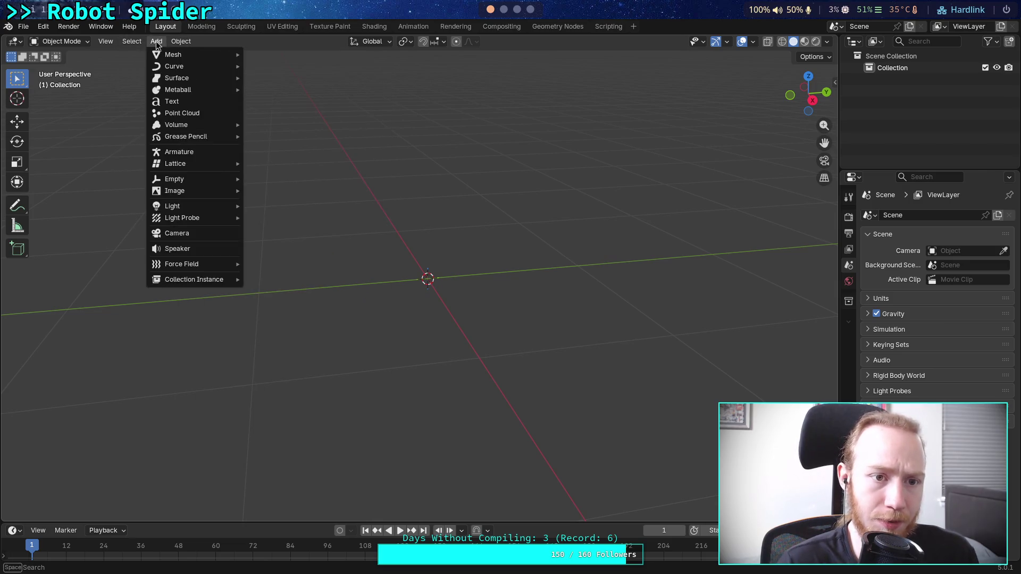
pyautogui.click(222, 152)
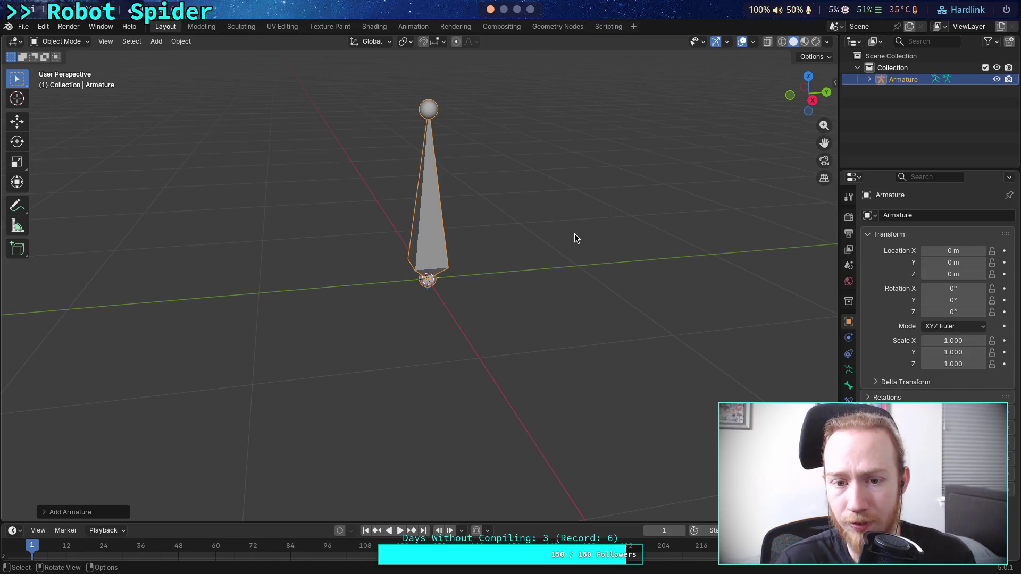
pyautogui.rightClick(515, 261)
pyautogui.moveTo(518, 273)
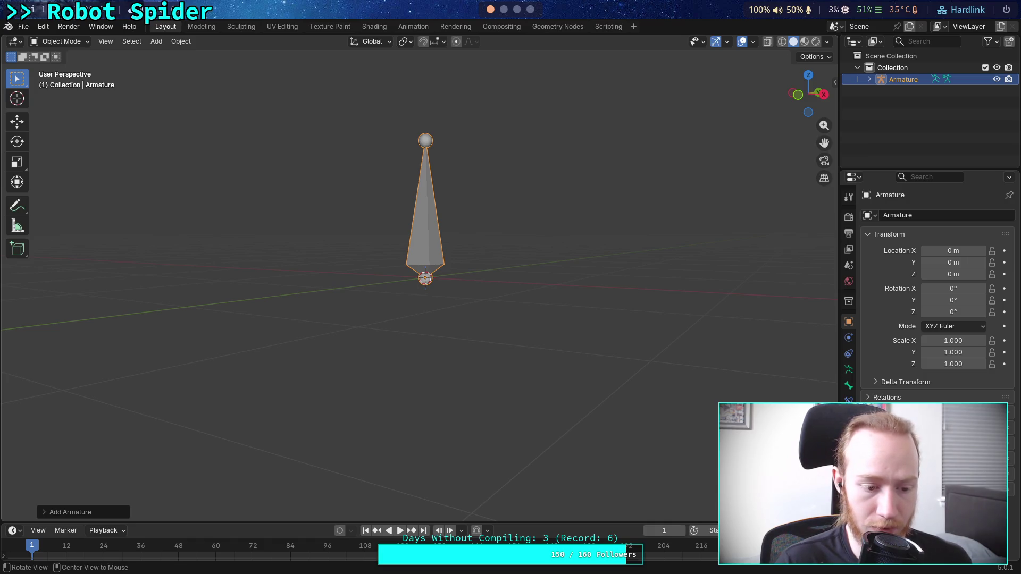
pyautogui.moveTo(563, 155)
pyautogui.mouseDown()
pyautogui.moveTo(541, 176)
pyautogui.moveTo(467, 168)
pyautogui.moveTo(572, 137)
pyautogui.moveTo(527, 255)
pyautogui.moveTo(521, 239)
pyautogui.moveTo(526, 251)
pyautogui.moveTo(635, 198)
pyautogui.moveTo(540, 189)
pyautogui.moveTo(573, 187)
pyautogui.moveTo(476, 206)
pyautogui.mouseUp()
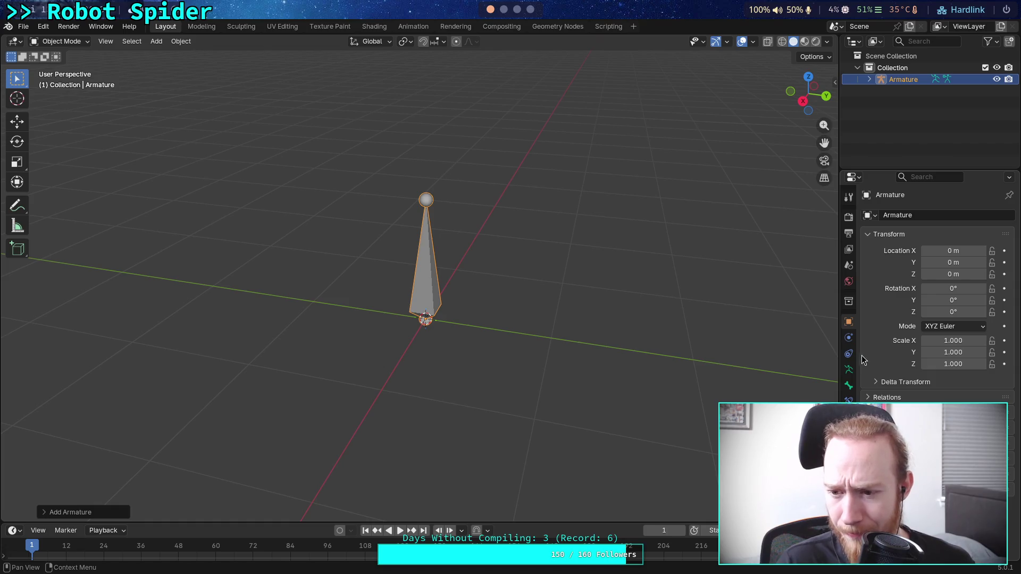
pyautogui.click(848, 369)
pyautogui.click(847, 389)
pyautogui.click(869, 237)
pyautogui.click(870, 237)
pyautogui.click(869, 249)
pyautogui.click(869, 249)
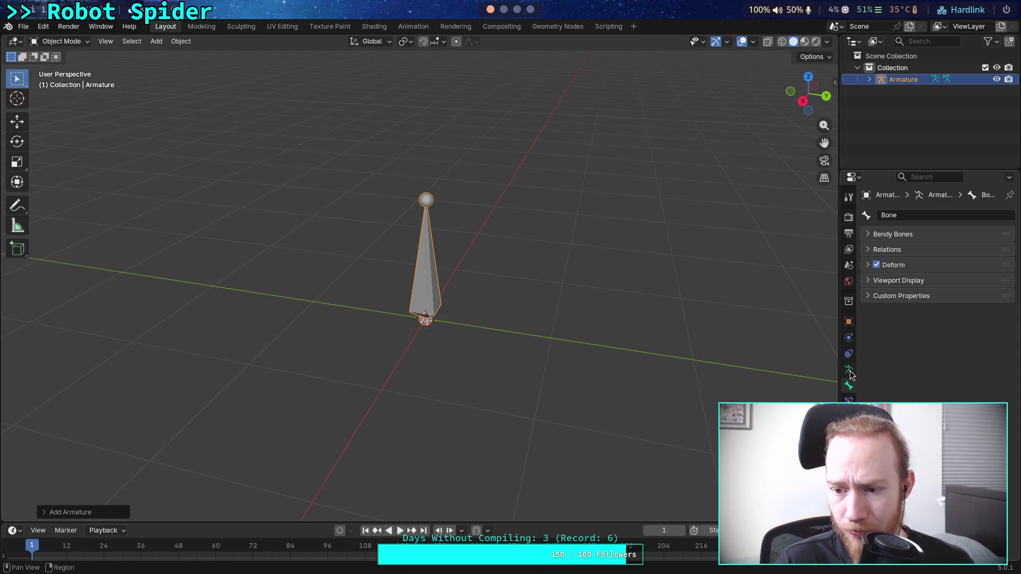
pyautogui.click(848, 369)
pyautogui.click(848, 385)
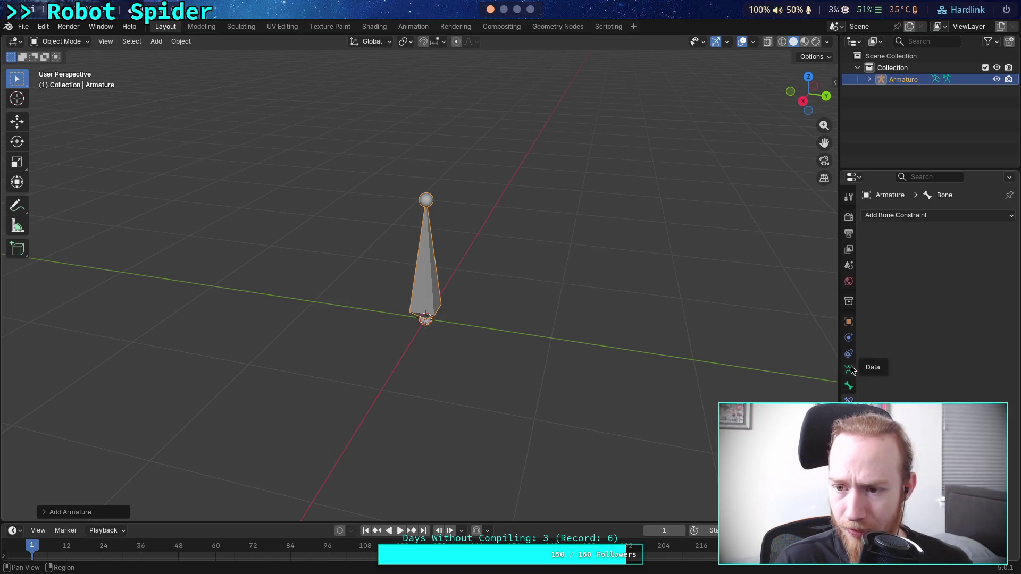
pyautogui.click(848, 369)
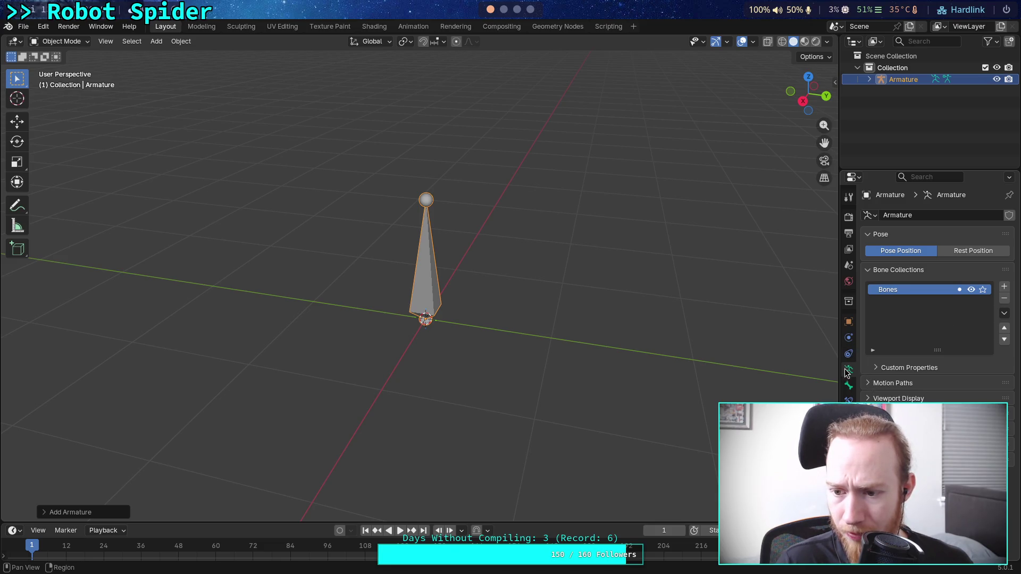
pyautogui.click(848, 384)
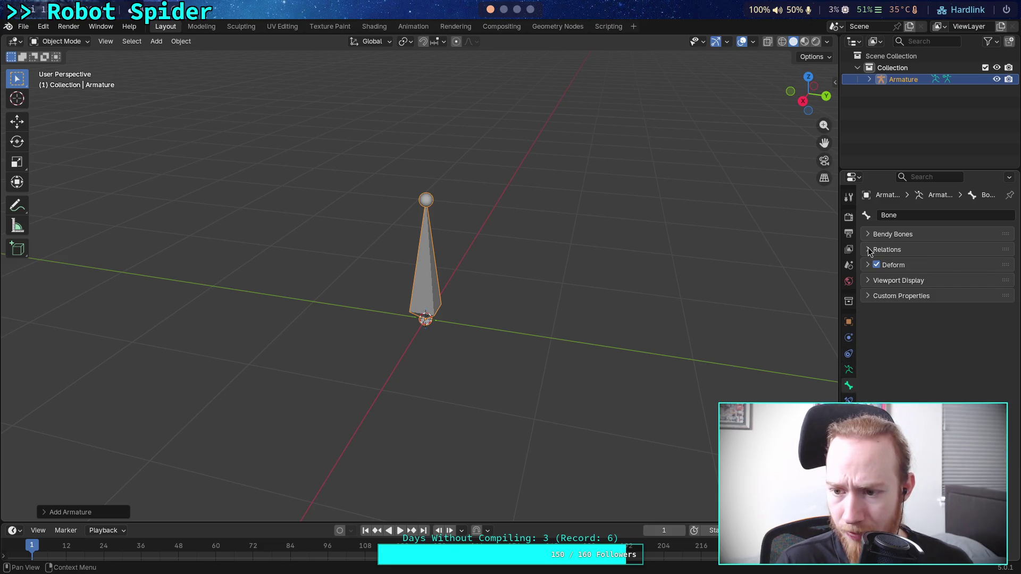
pyautogui.click(871, 296)
pyautogui.click(872, 296)
pyautogui.click(850, 321)
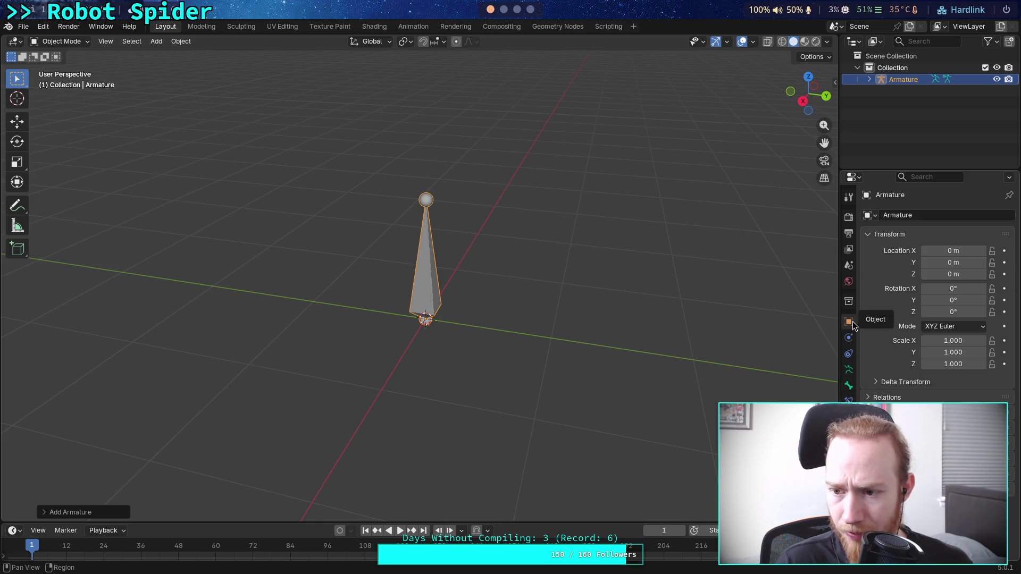
pyautogui.moveTo(960, 363)
pyautogui.mouseDown()
pyautogui.moveTo(1010, 363)
pyautogui.moveTo(936, 364)
pyautogui.moveTo(979, 364)
pyautogui.moveTo(954, 364)
pyautogui.moveTo(941, 340)
pyautogui.moveTo(965, 341)
pyautogui.moveTo(957, 363)
pyautogui.moveTo(992, 348)
pyautogui.moveTo(991, 371)
pyautogui.mouseUp()
pyautogui.doubleClick(965, 341)
pyautogui.write('1')
pyautogui.press('Return')
pyautogui.write('1')
pyautogui.press('Return')
pyautogui.moveTo(962, 340)
pyautogui.mouseDown()
pyautogui.moveTo(946, 340)
pyautogui.moveTo(962, 341)
pyautogui.mouseUp()
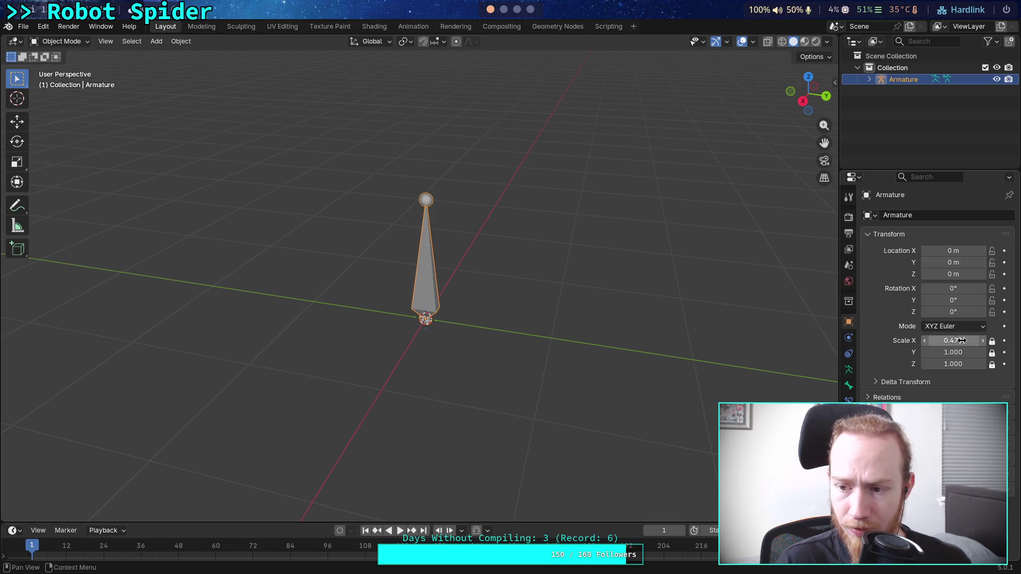
pyautogui.click(962, 340)
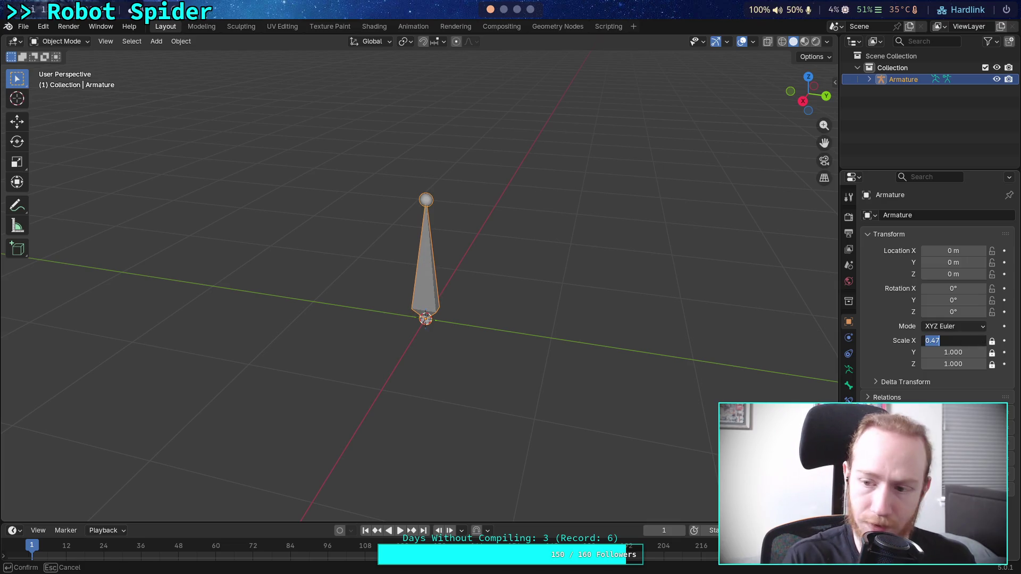
pyautogui.write('1')
pyautogui.press('Return')
pyautogui.moveTo(991, 341); pyautogui.dragTo(992, 353)
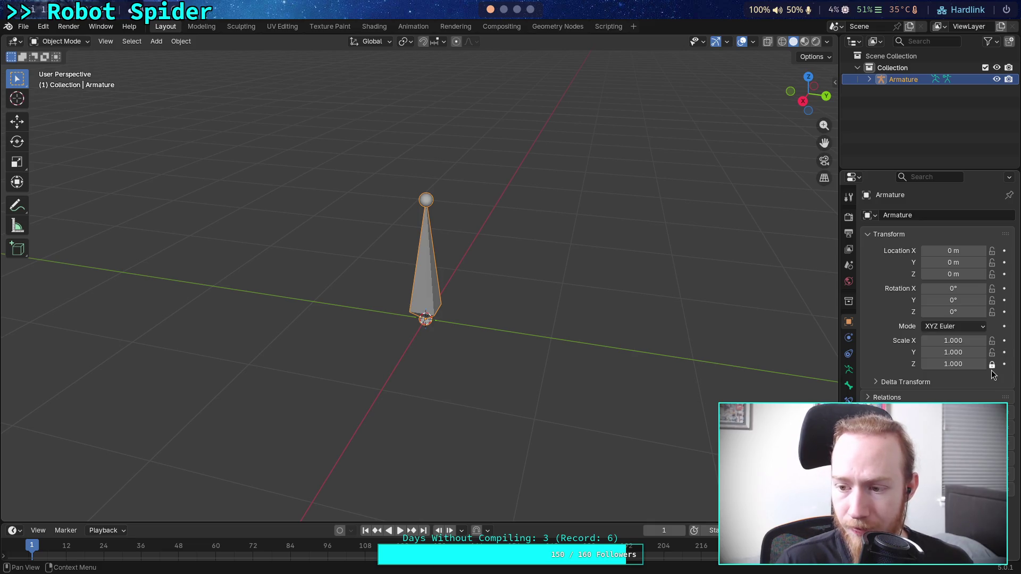
pyautogui.click(991, 365)
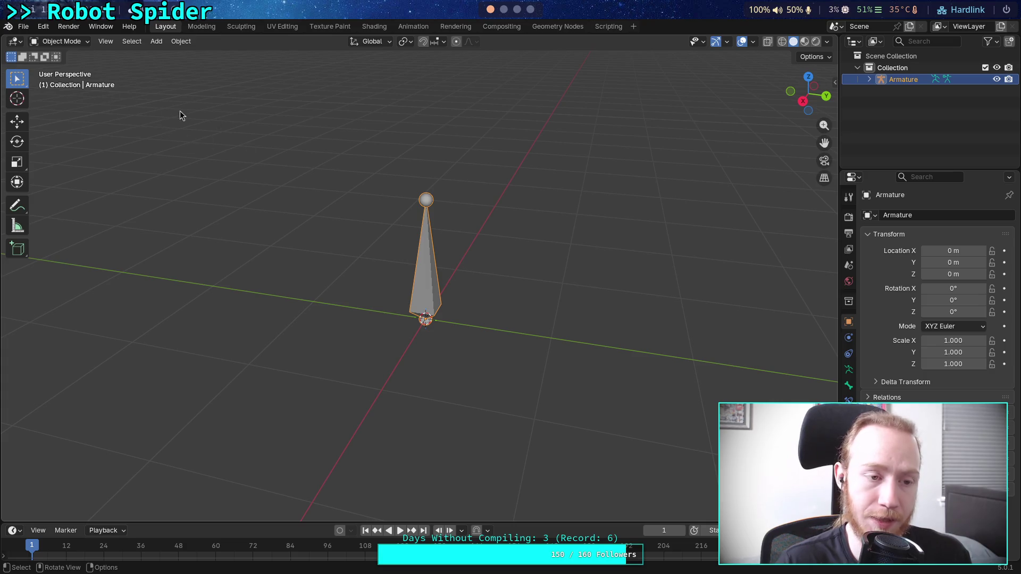
# Switch the armature to Edit Mode and try moving the bone tip three times, cancelling each move
pyautogui.press('Tab')
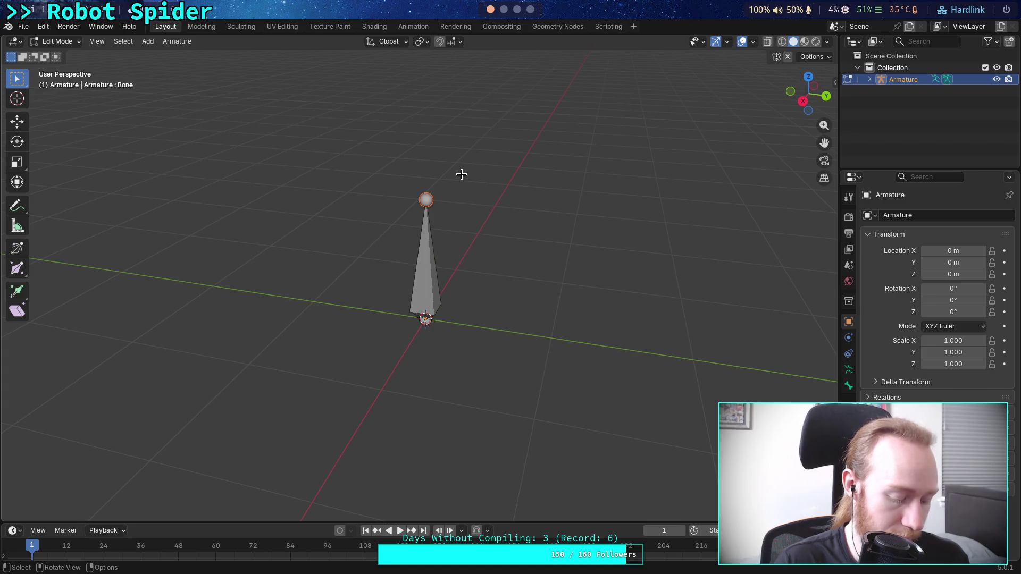
pyautogui.press('g')
pyautogui.press('Escape')
pyautogui.press('g')
pyautogui.press('Escape')
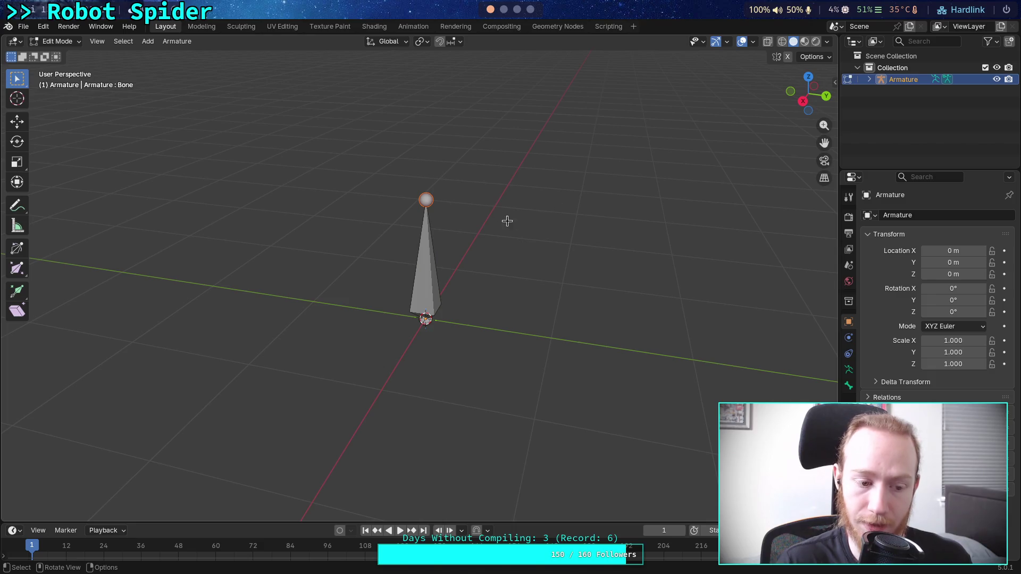
pyautogui.press('g')
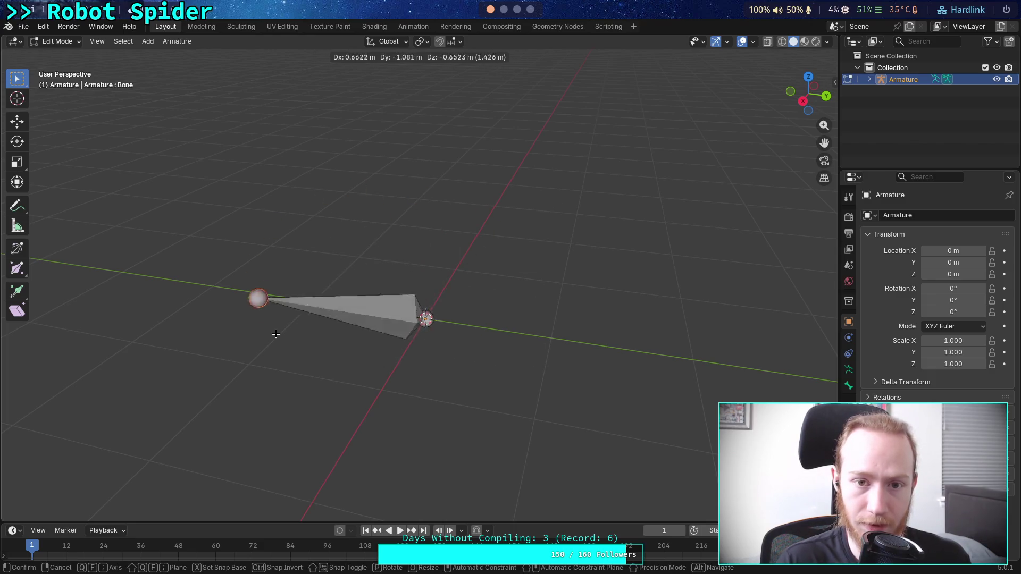
pyautogui.press('Escape')
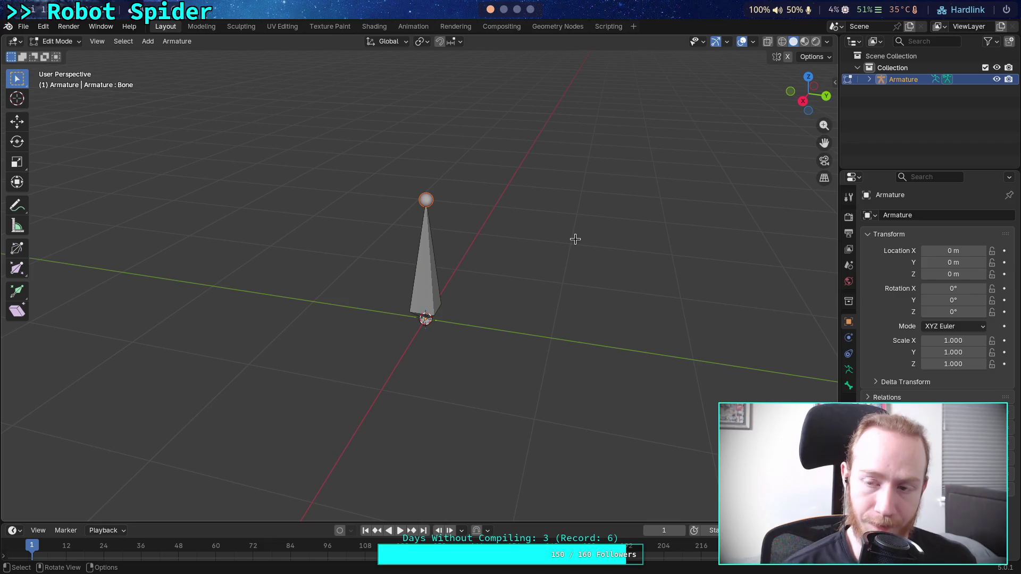
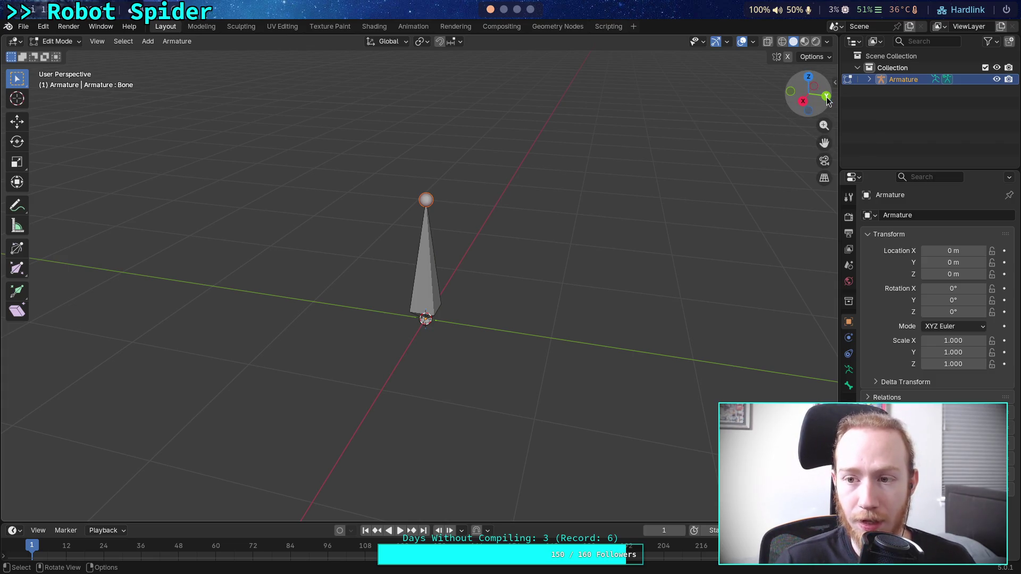
# Orbit around the upright bone, try and cancel a tip move, then select its tip
pyautogui.click(802, 101)
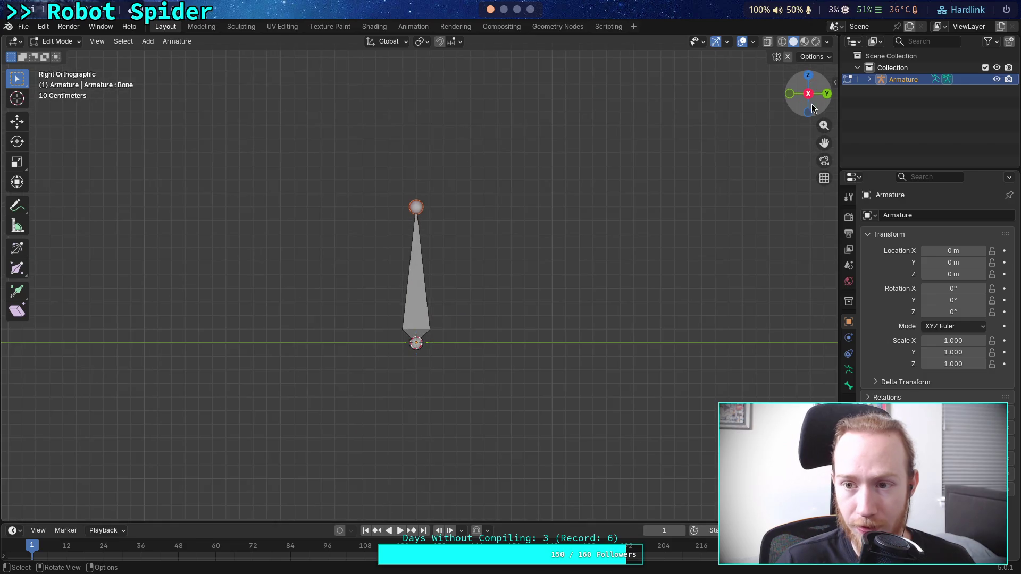
pyautogui.moveTo(561, 139)
pyautogui.mouseDown()
pyautogui.moveTo(669, 200)
pyautogui.moveTo(644, 168)
pyautogui.moveTo(608, 157)
pyautogui.mouseUp()
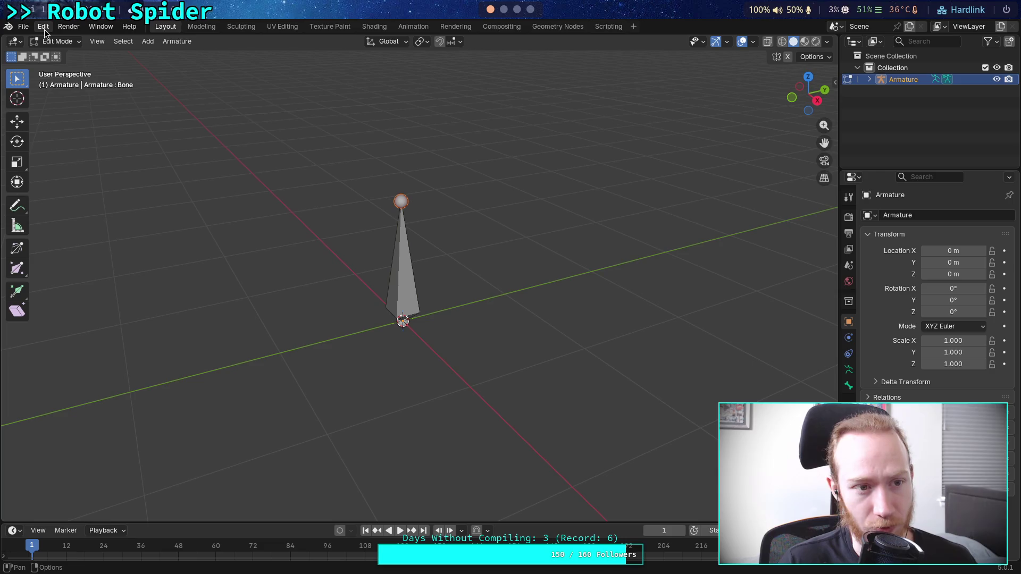
pyautogui.moveTo(453, 251)
pyautogui.mouseDown()
pyautogui.moveTo(498, 262)
pyautogui.moveTo(424, 237)
pyautogui.mouseUp()
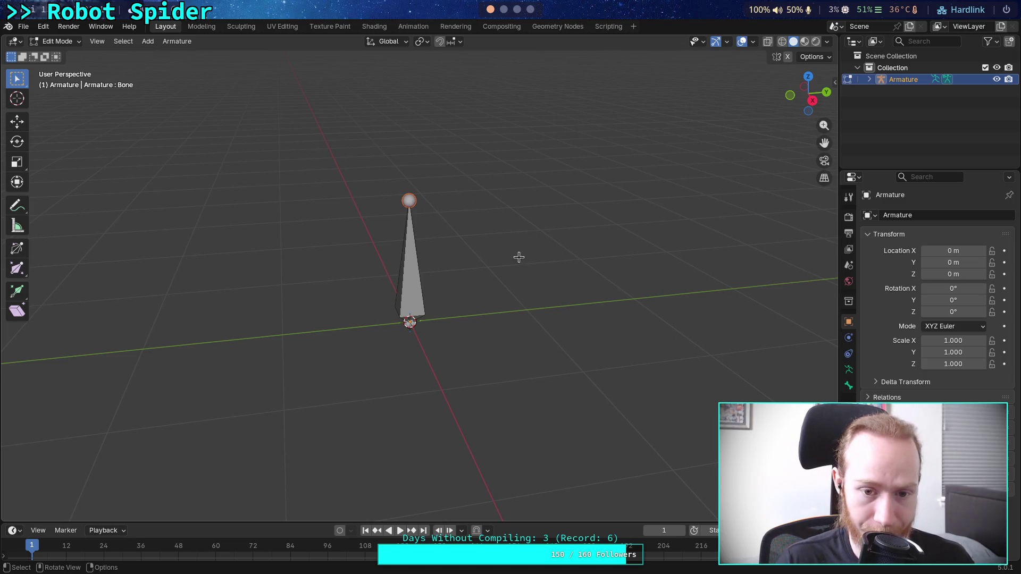
pyautogui.press('g')
pyautogui.press('Escape')
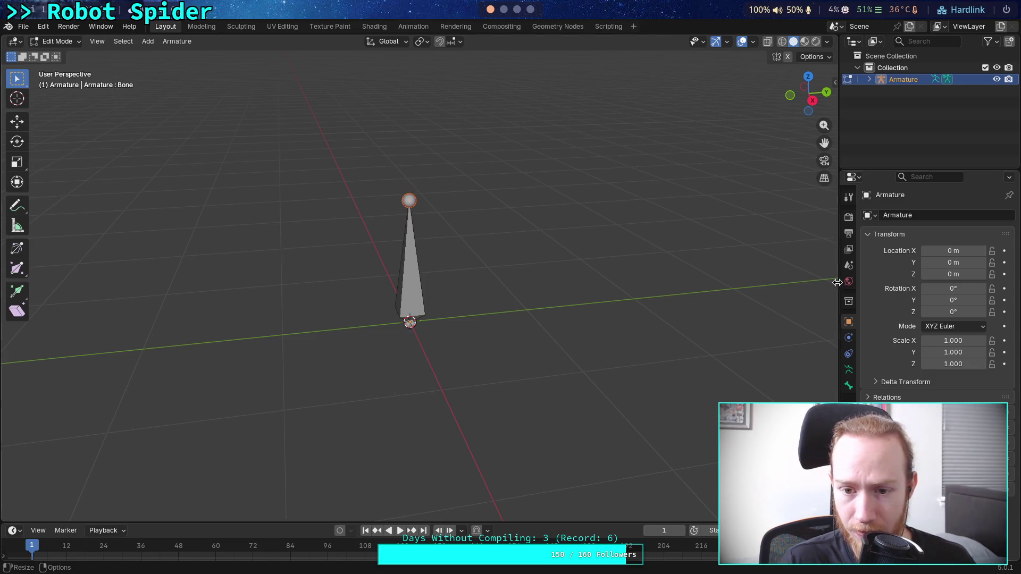
pyautogui.moveTo(371, 178); pyautogui.dragTo(505, 255)
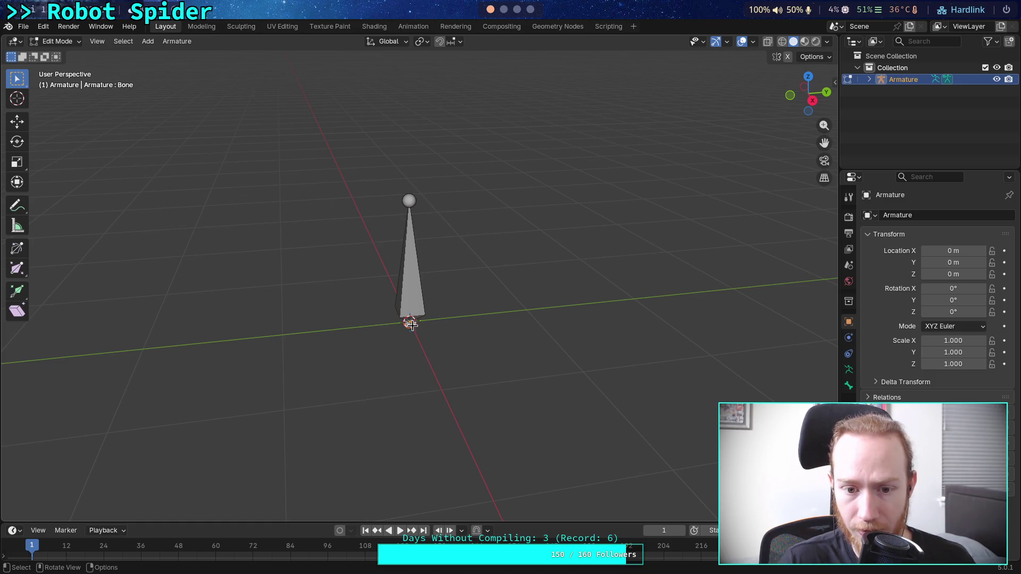
pyautogui.click(408, 200)
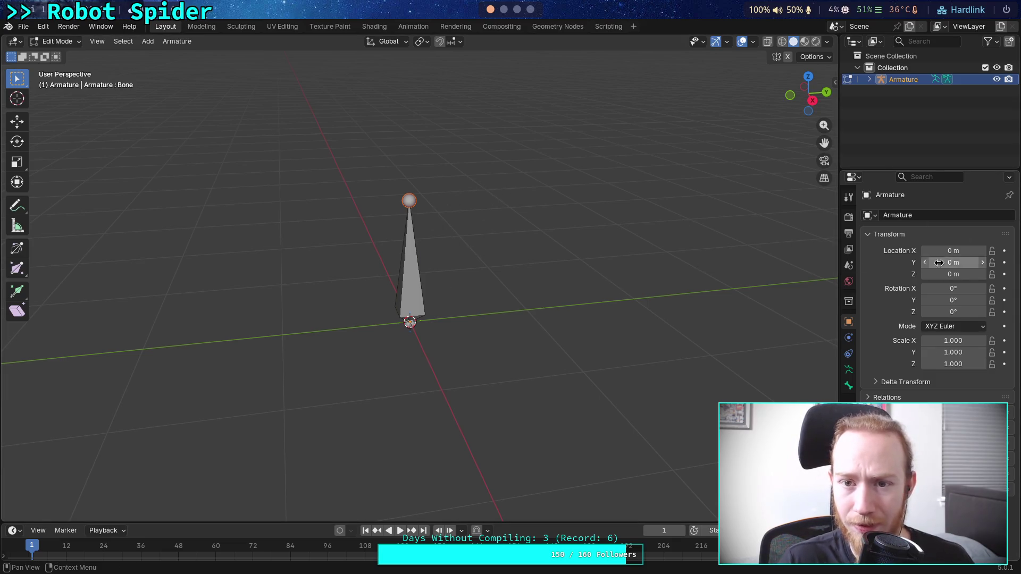
pyautogui.click(408, 323)
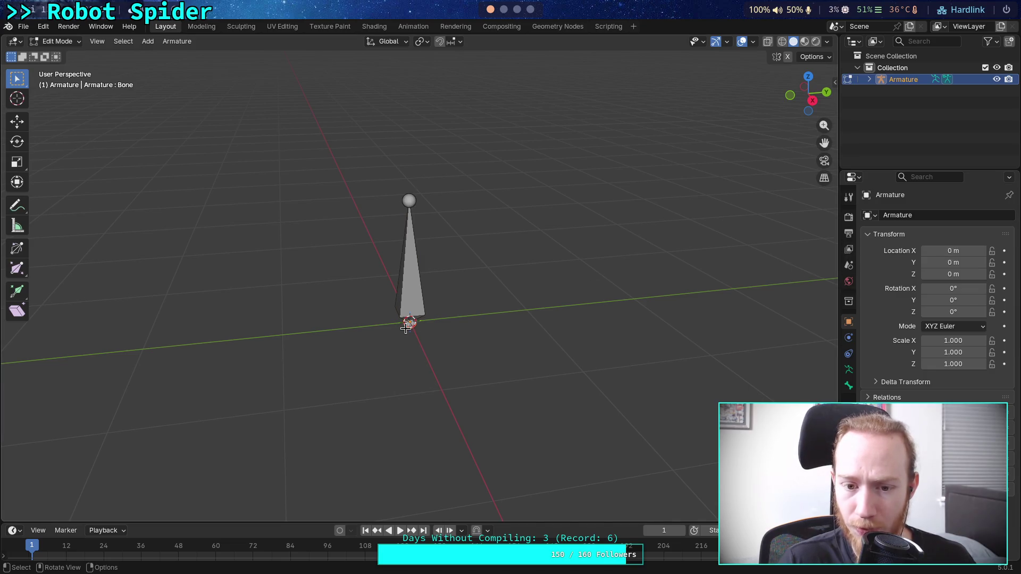
pyautogui.click(415, 196)
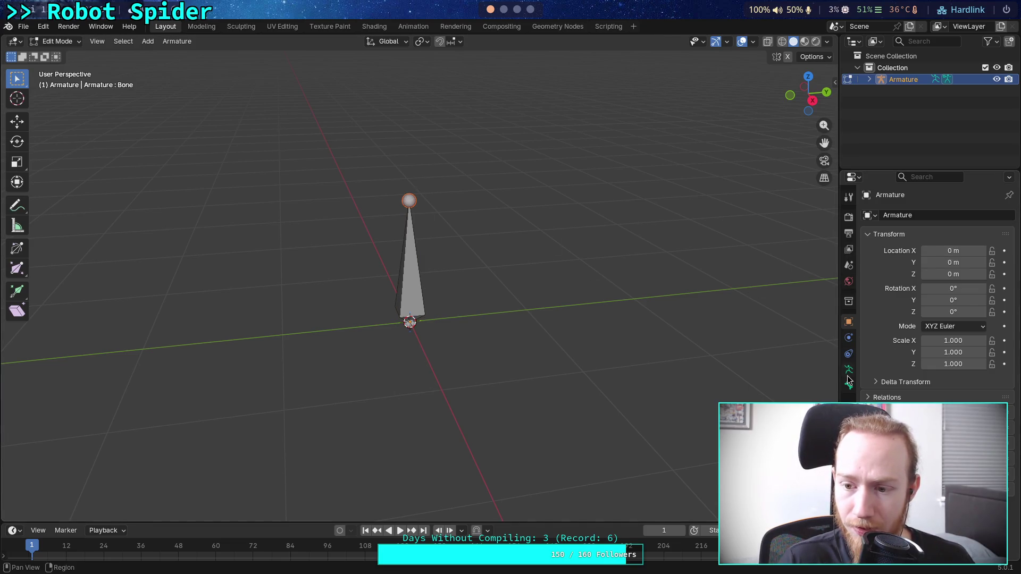
# Browse the Properties tabs to reach the Bone tab with head, tail and roll settings
pyautogui.click(849, 354)
pyautogui.click(849, 337)
pyautogui.click(848, 322)
pyautogui.click(847, 302)
pyautogui.click(847, 321)
pyautogui.click(848, 282)
pyautogui.click(849, 265)
pyautogui.click(849, 217)
pyautogui.click(849, 369)
pyautogui.click(849, 386)
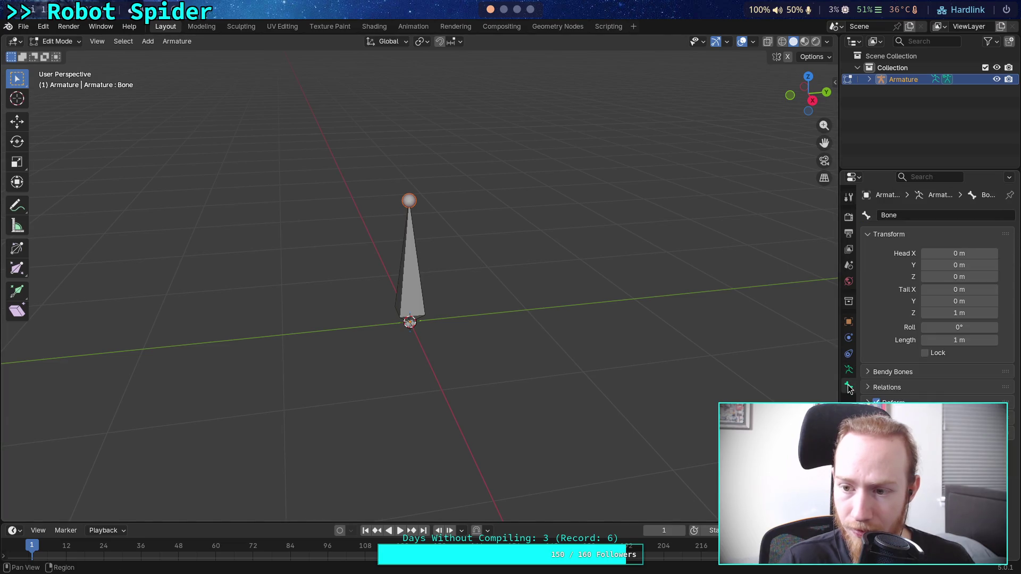
# Tilt the bone's tip outward, then undo the move from the Edit menu
pyautogui.click(415, 197)
pyautogui.press('g')
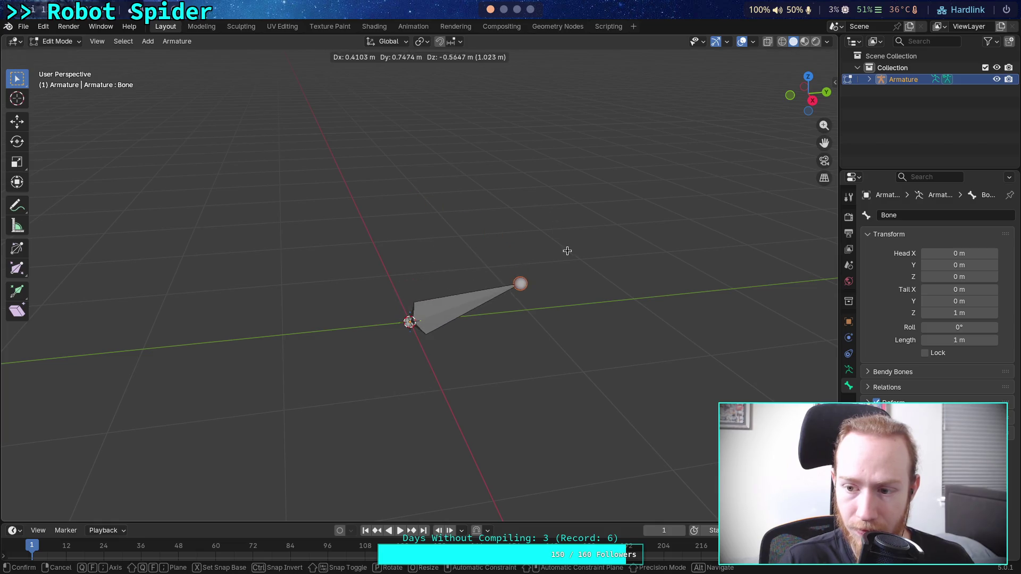
pyautogui.click(568, 252)
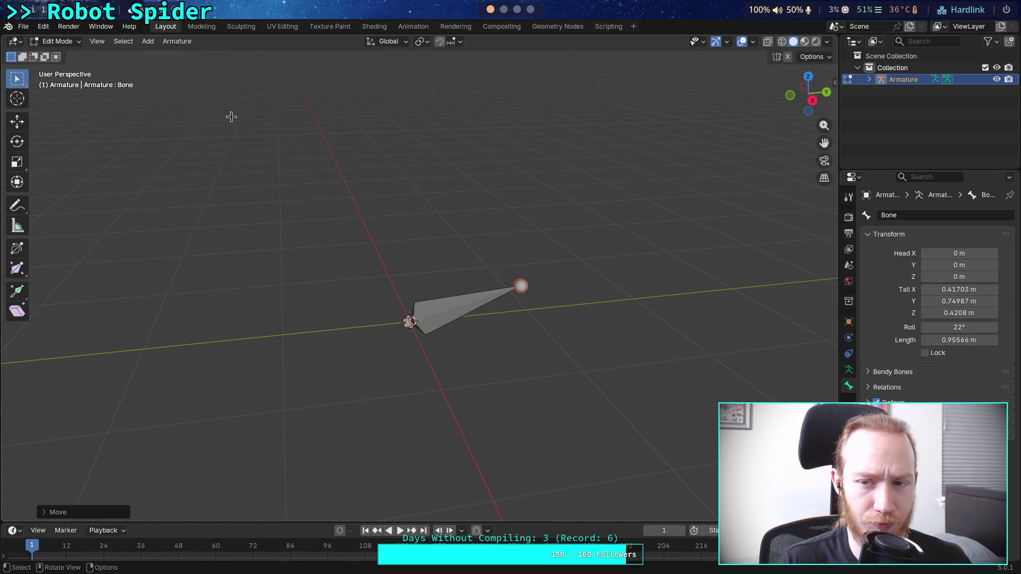
pyautogui.click(43, 26)
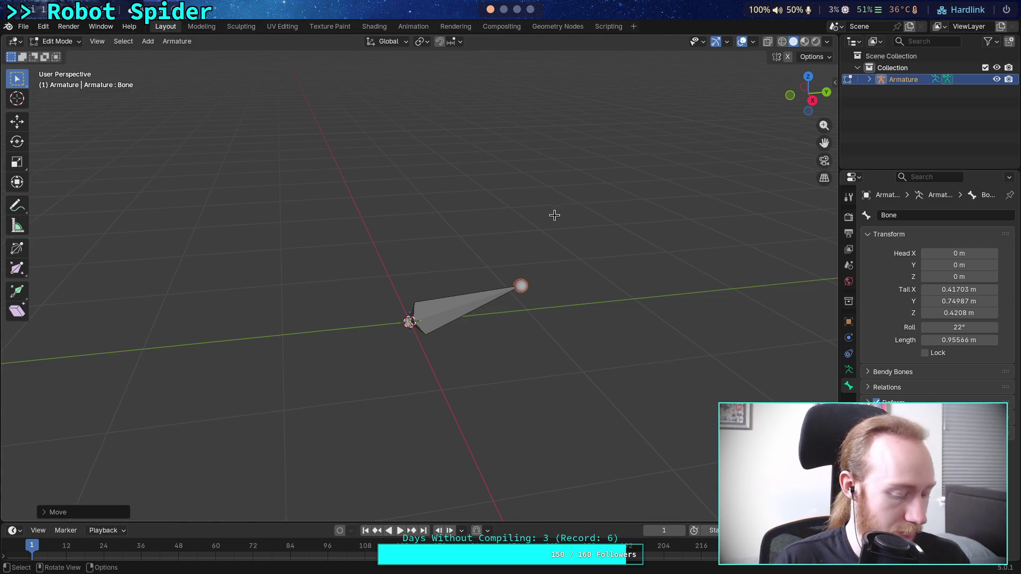
pyautogui.hotkey('ctrl', ';')
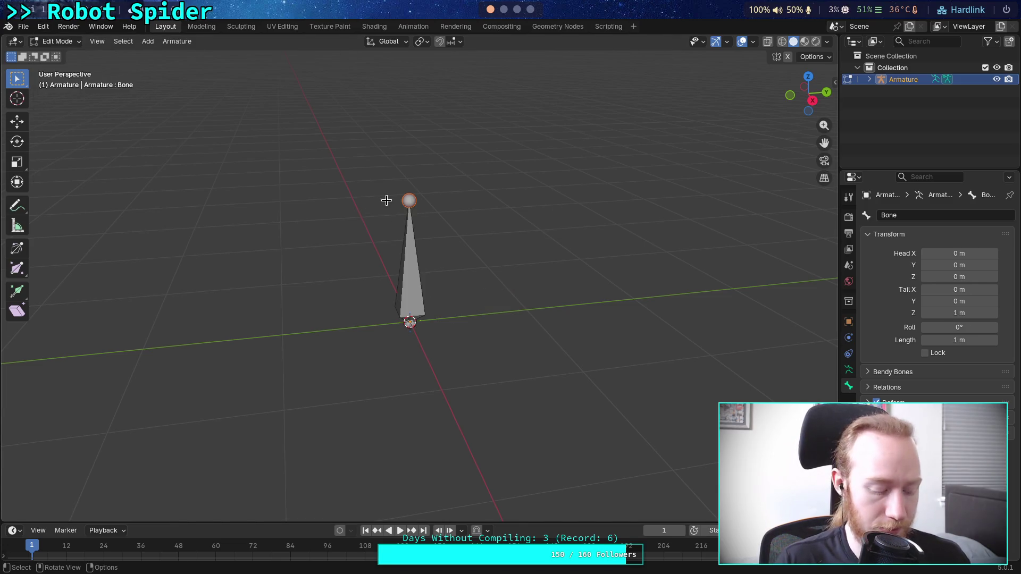
# Move the bone's tip to a new spot and set its roll to 0°
pyautogui.press('g')
pyautogui.click(521, 307)
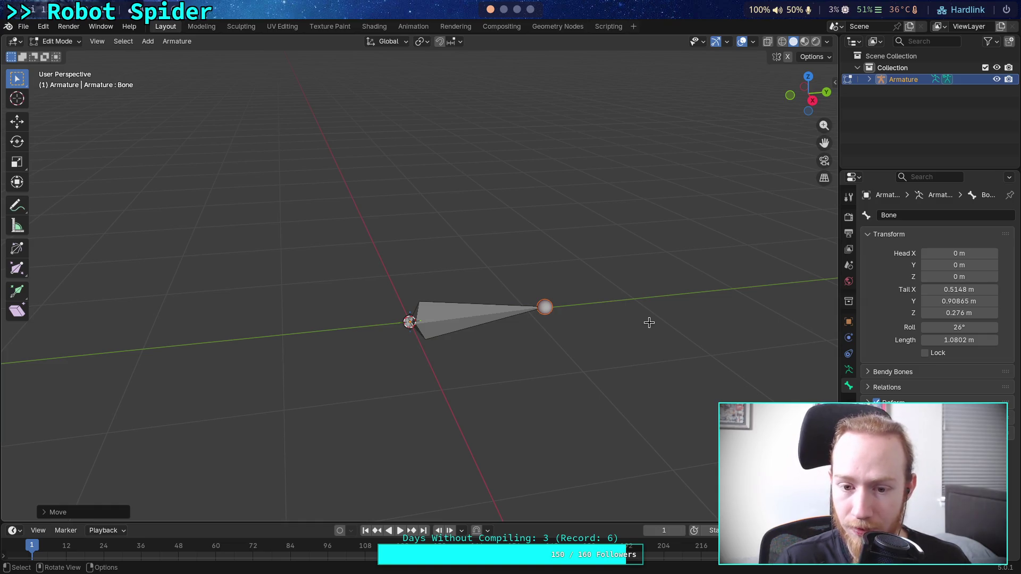
pyautogui.click(963, 328)
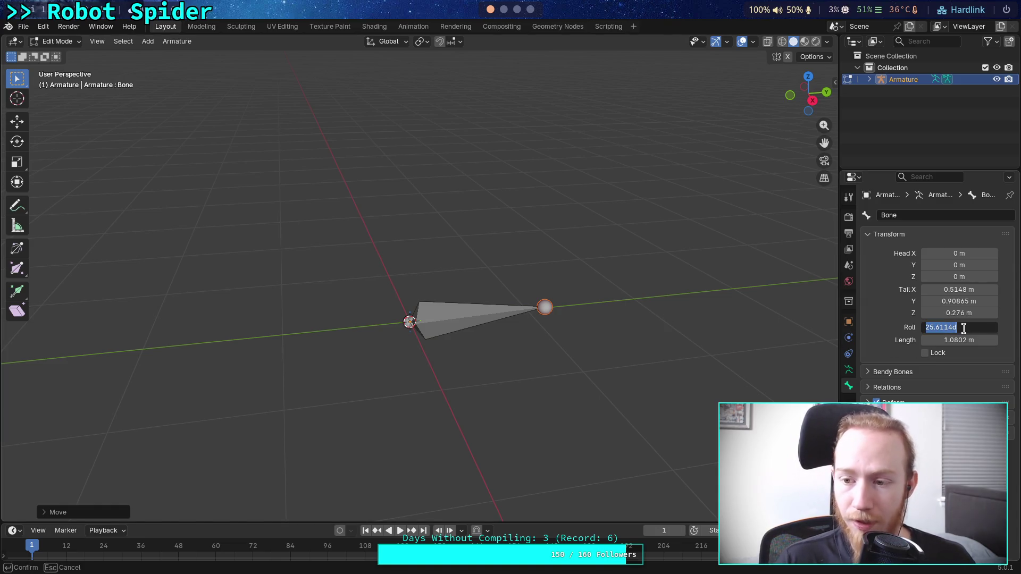
pyautogui.write('0')
pyautogui.press('Return')
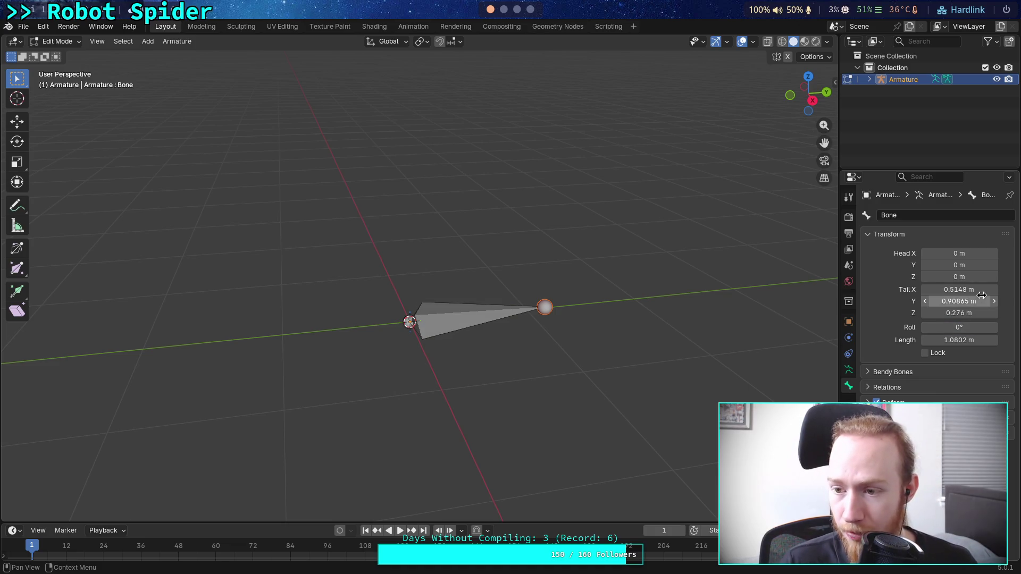
# Set the tail to X 0, Y 1, Z 0 so the bone lies flat, then box-select it
pyautogui.moveTo(975, 288); pyautogui.dragTo(976, 289)
pyautogui.write('0')
pyautogui.press('Return')
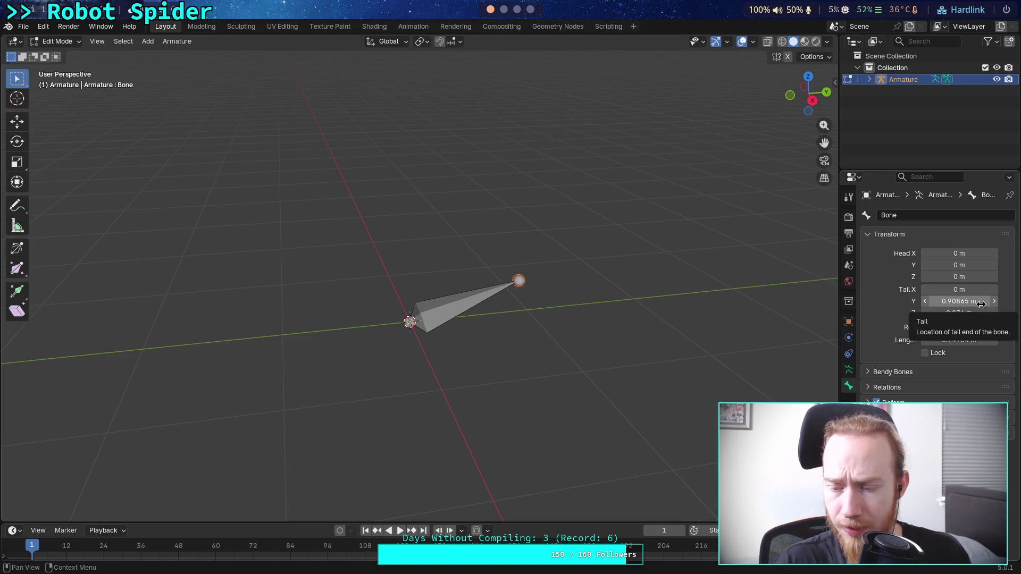
pyautogui.click(978, 302)
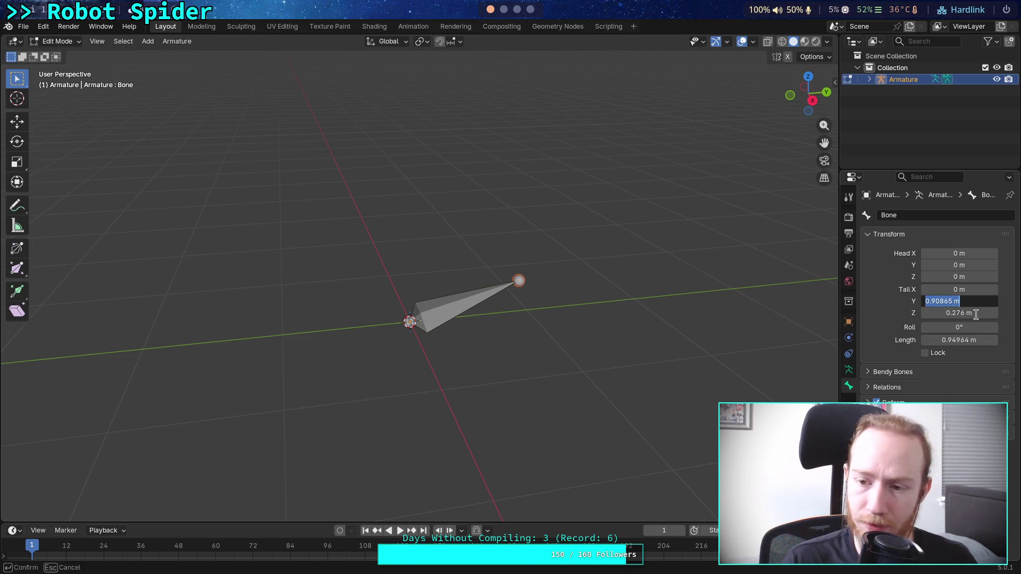
pyautogui.write('1')
pyautogui.press('Return')
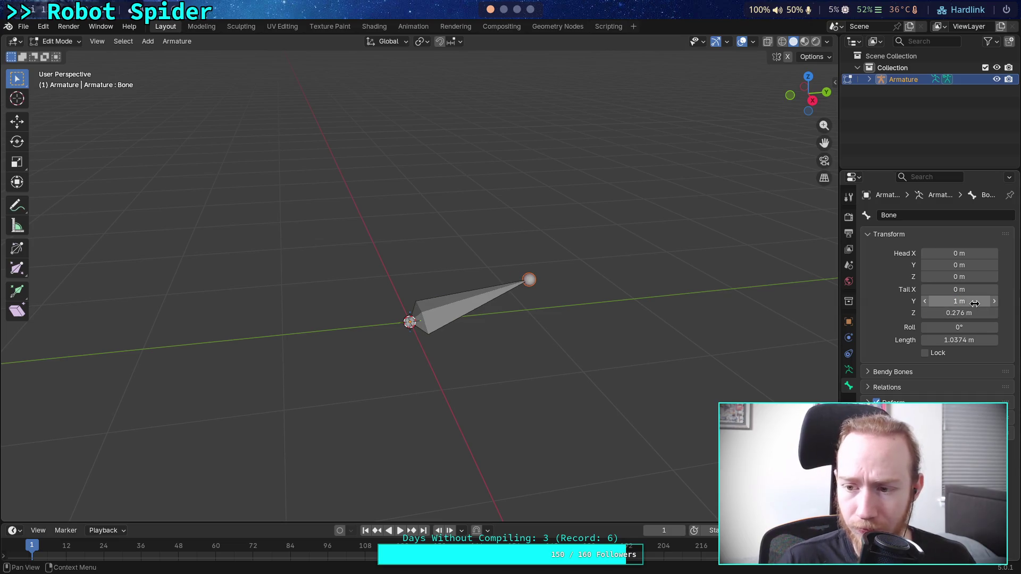
pyautogui.moveTo(971, 308); pyautogui.dragTo(970, 308)
pyautogui.write('0')
pyautogui.press('Return')
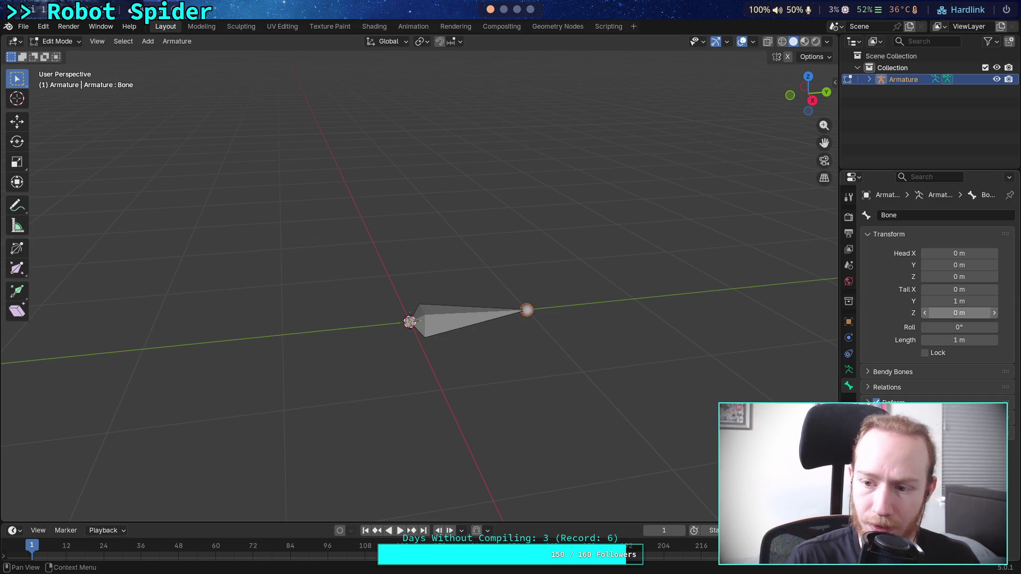
pyautogui.moveTo(745, 335)
pyautogui.mouseDown()
pyautogui.moveTo(625, 336)
pyautogui.moveTo(549, 299)
pyautogui.moveTo(560, 342)
pyautogui.moveTo(595, 337)
pyautogui.mouseUp()
pyautogui.scroll(3, 567, 306)
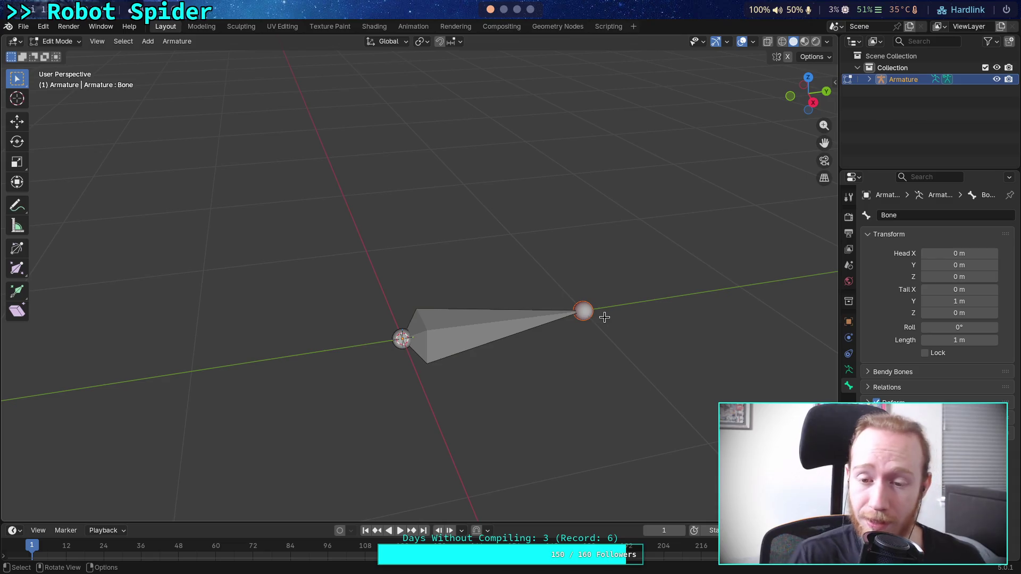
pyautogui.moveTo(297, 245); pyautogui.dragTo(760, 418)
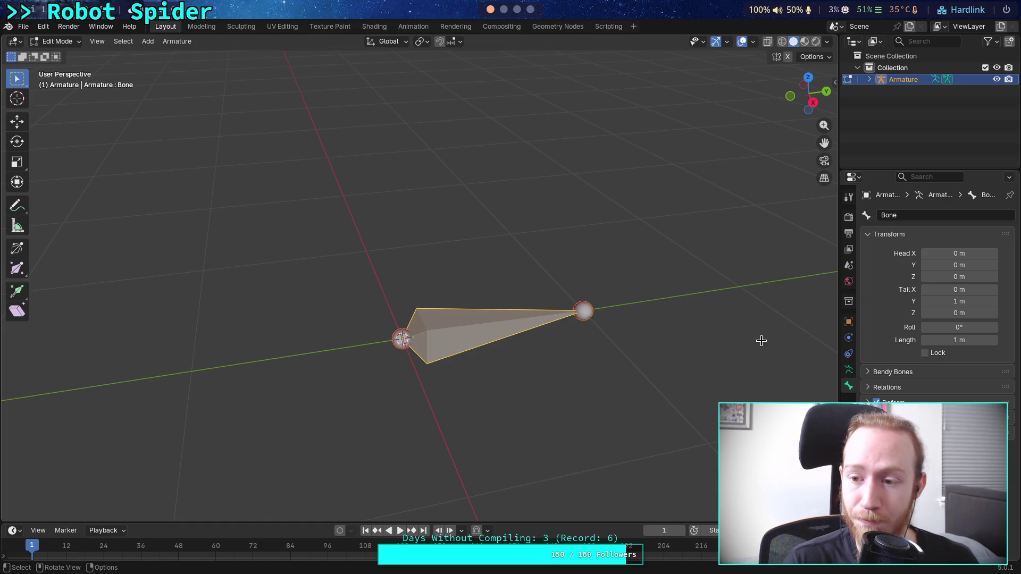
# Set both the head Z and tail Z of the bone to 0.9 m
pyautogui.click(952, 277)
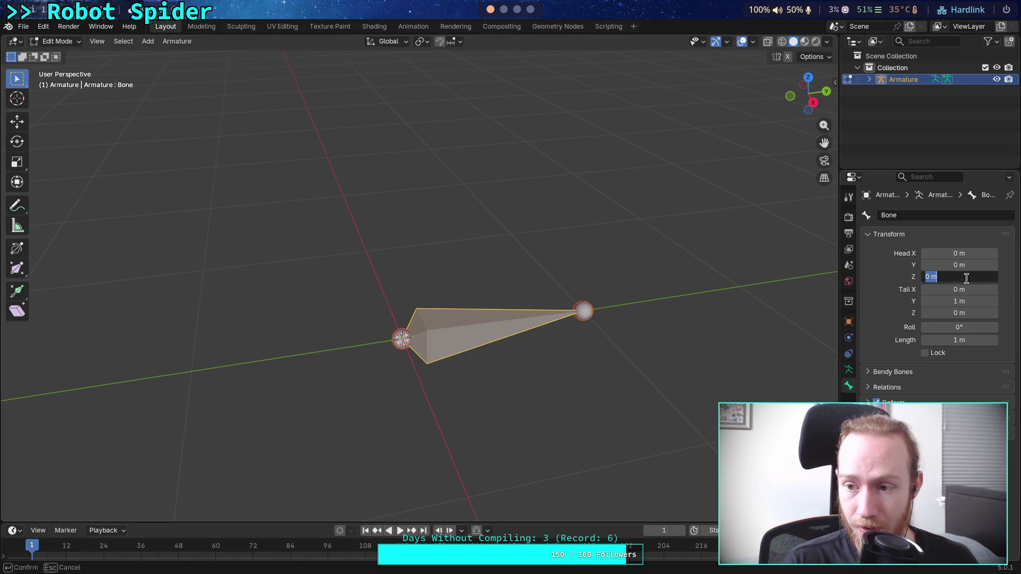
pyautogui.write('.9')
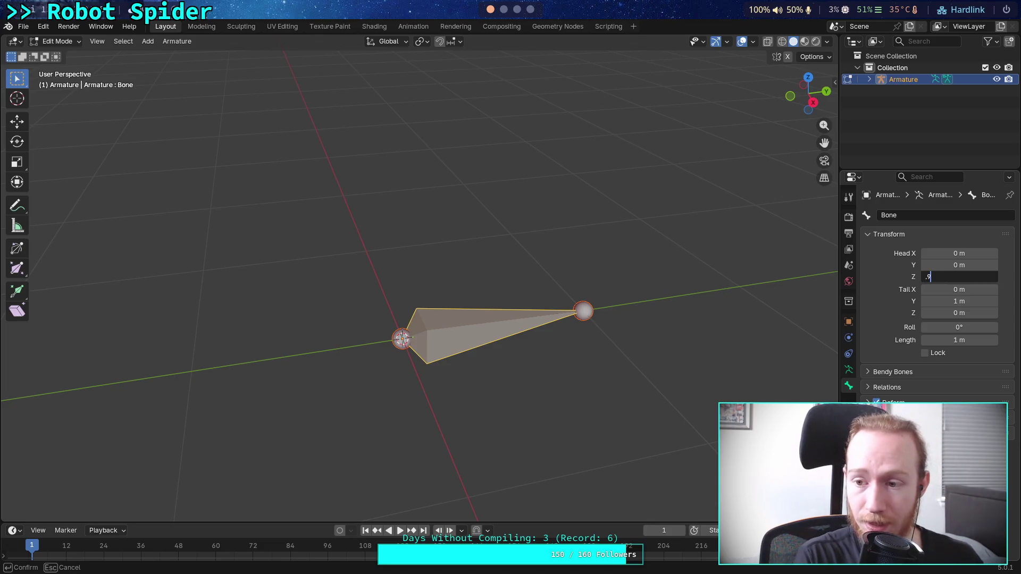
pyautogui.press('Tab')
pyautogui.press('Tab')
pyautogui.press('Tab')
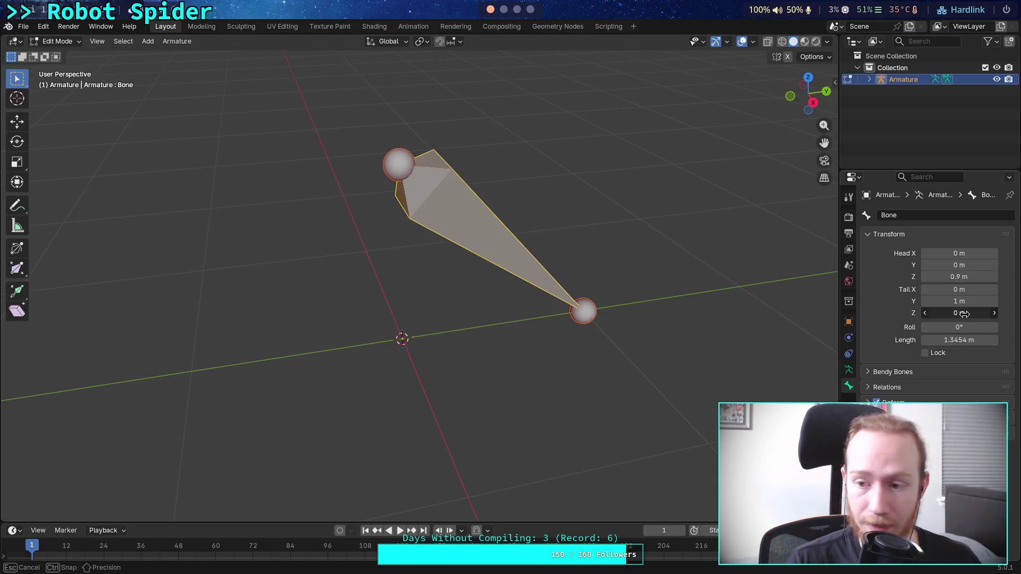
pyautogui.write('.0')
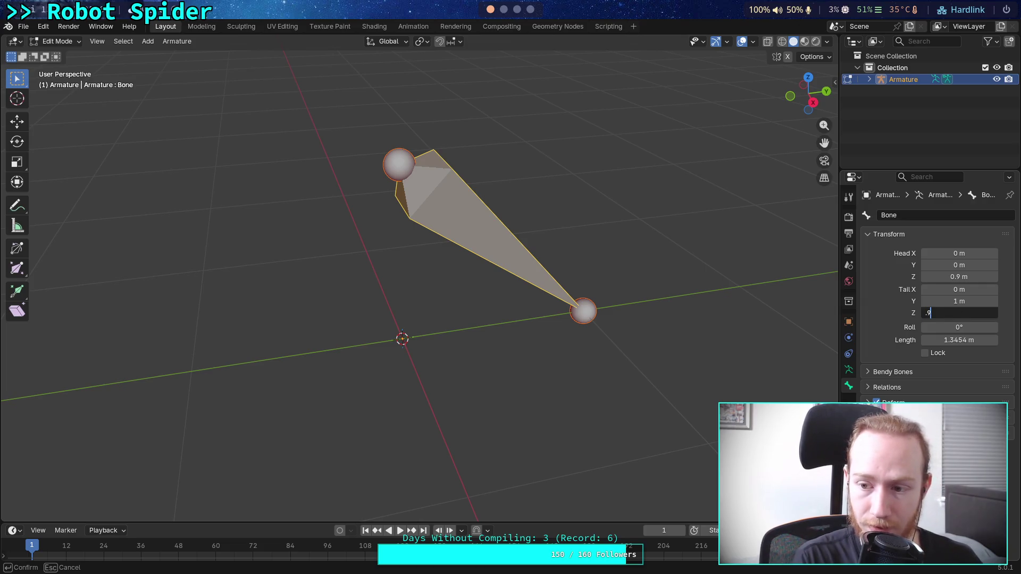
pyautogui.press('Return')
# Orbit around the raised bone, then switch to the ant-walking video in the browser
pyautogui.moveTo(562, 257)
pyautogui.mouseDown()
pyautogui.moveTo(604, 219)
pyautogui.moveTo(514, 245)
pyautogui.mouseUp()
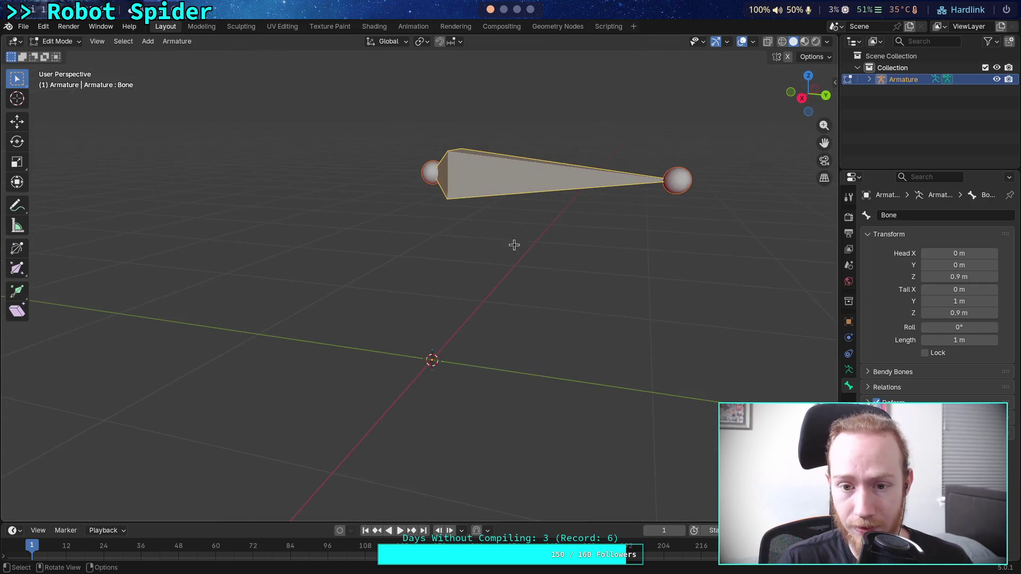
pyautogui.rightClick(578, 276)
pyautogui.moveTo(462, 206)
pyautogui.mouseDown()
pyautogui.moveTo(512, 234)
pyautogui.moveTo(552, 233)
pyautogui.mouseUp()
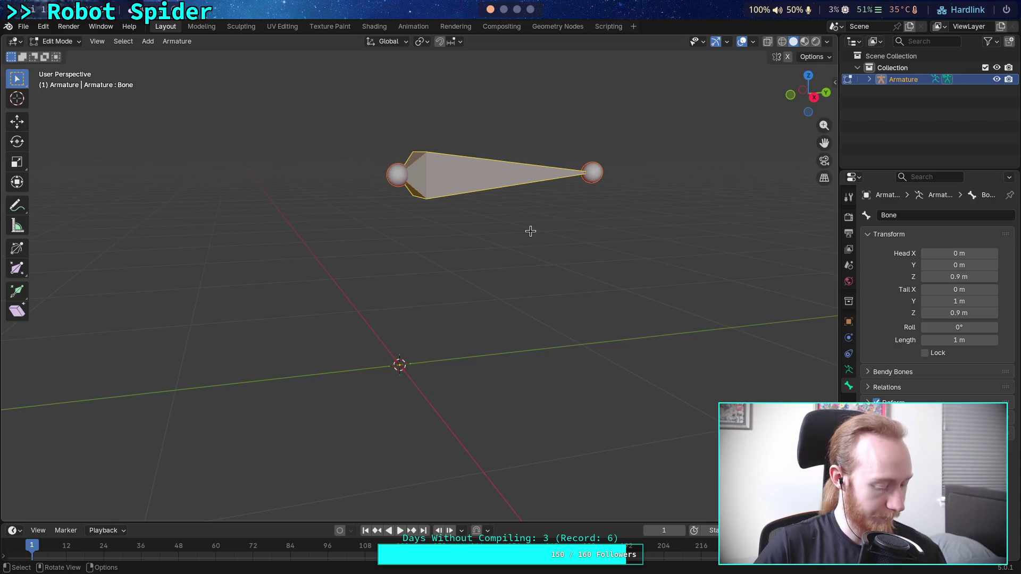
pyautogui.press('super+4')
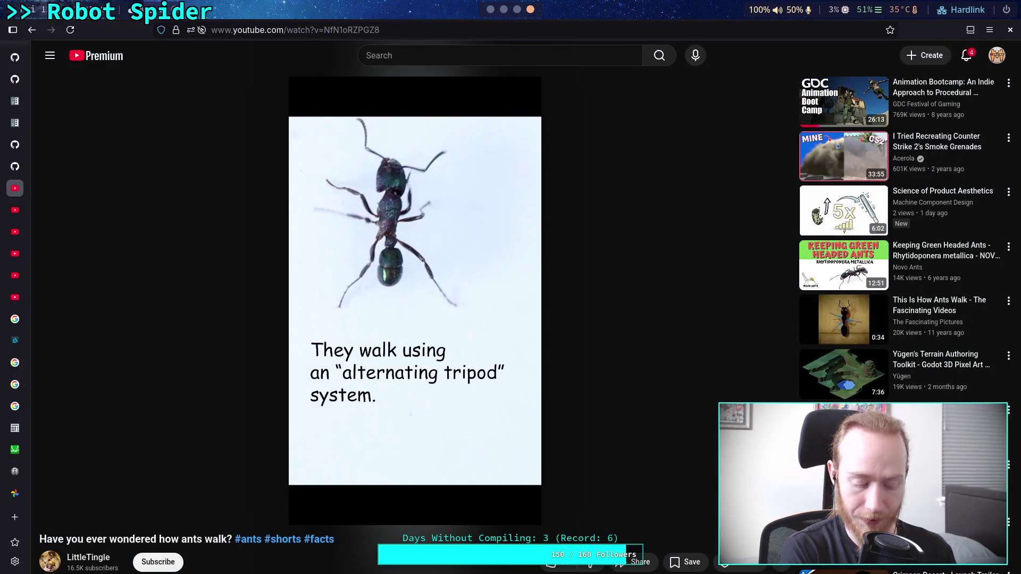
# Pause, replay and step back through the ant-walking video, then return to Blender
pyautogui.press('space')
pyautogui.press('space')
pyautogui.press('space')
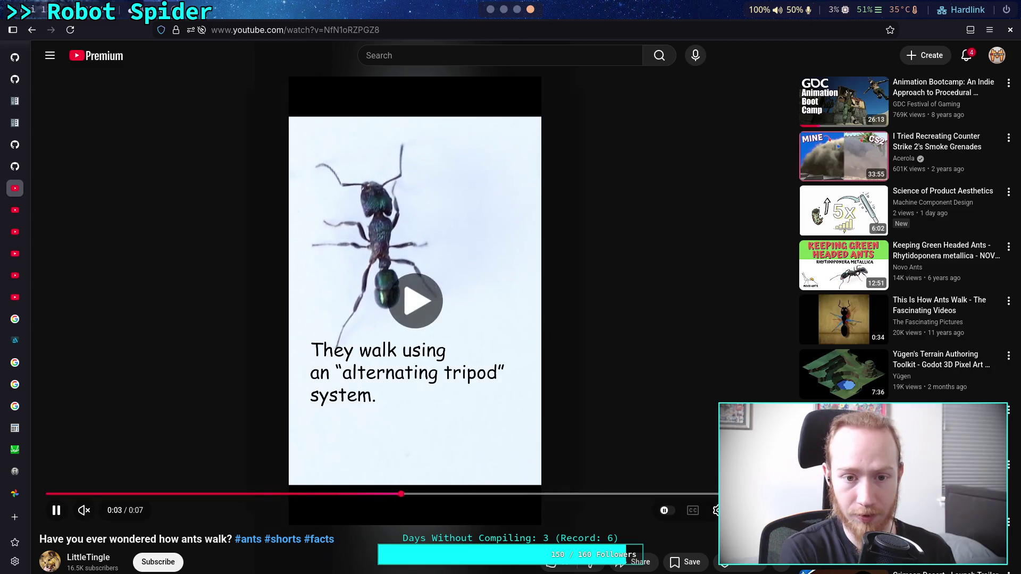
pyautogui.press('space')
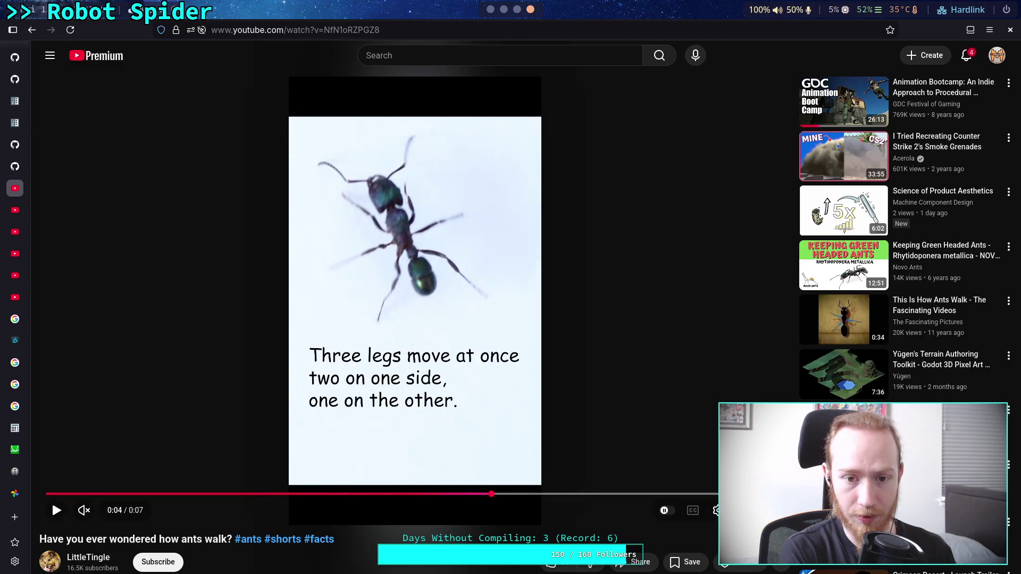
pyautogui.press('space')
pyautogui.press('space')
pyautogui.press(',')
pyautogui.press(',')
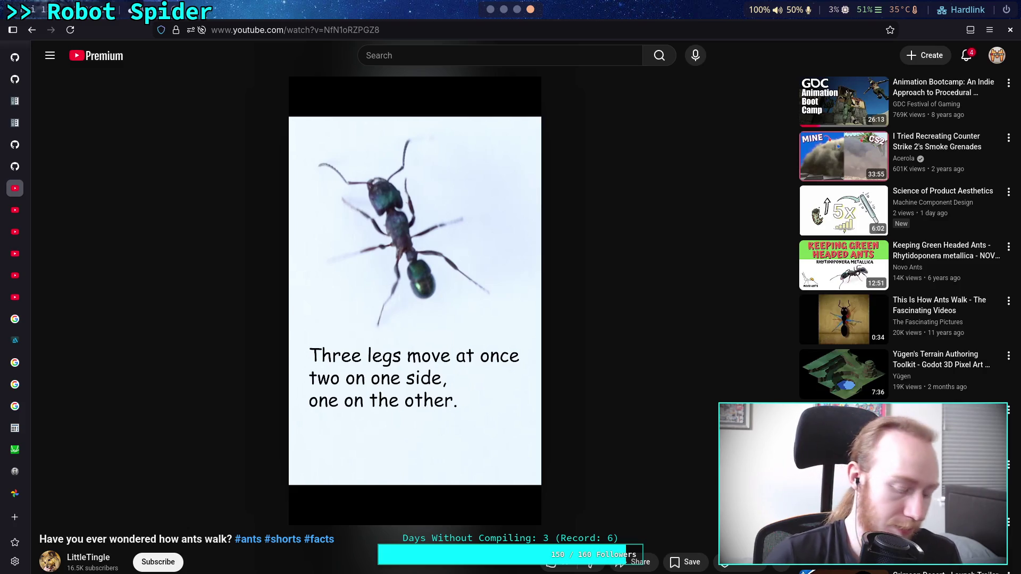
pyautogui.press('super+1')
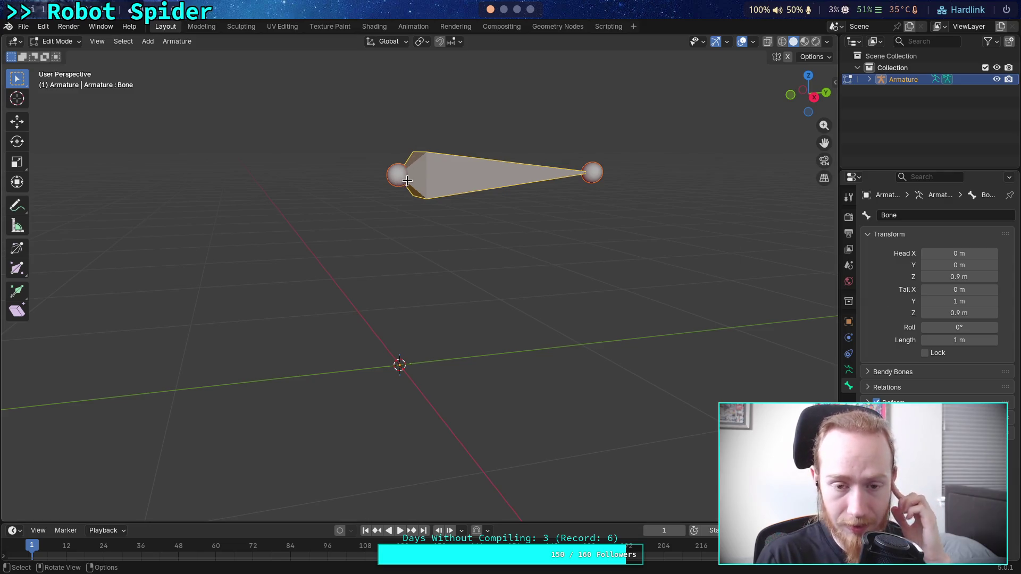
pyautogui.scroll(-5, 426, 223)
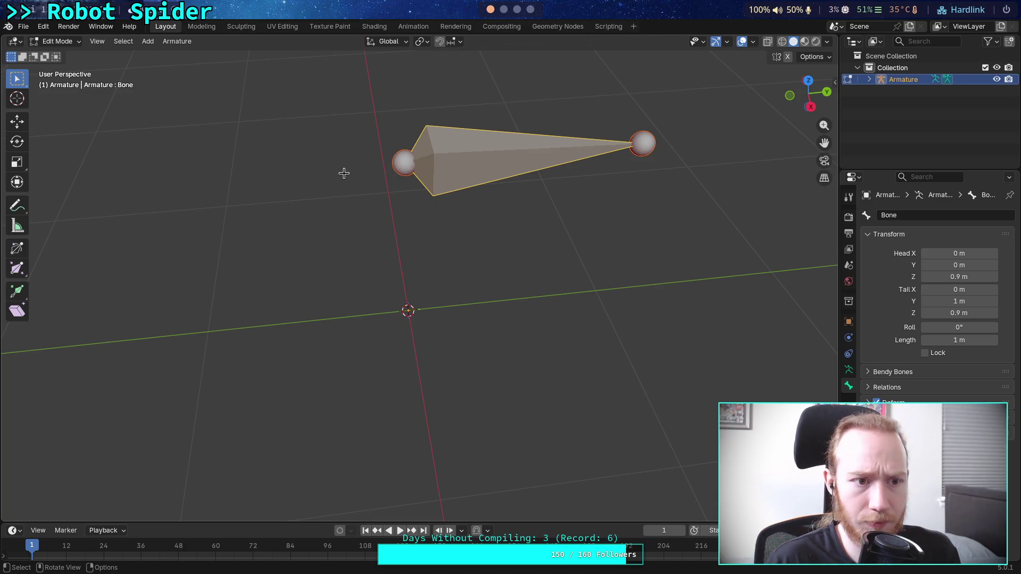
pyautogui.click(396, 169)
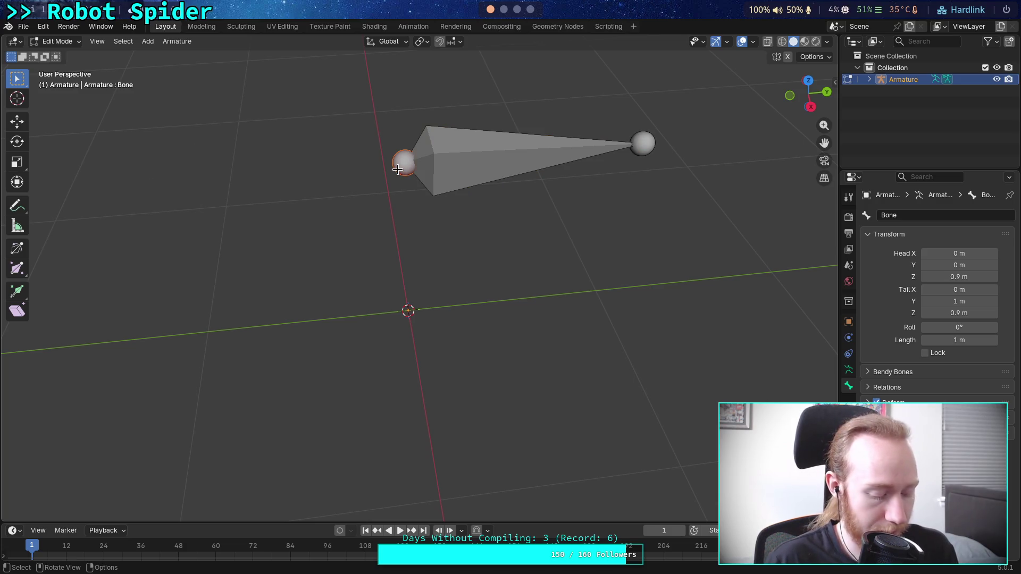
pyautogui.press('e')
pyautogui.press('z')
pyautogui.press('-')
pyautogui.press('0')
pyautogui.press('.')
pyautogui.press('9')
pyautogui.press('Return')
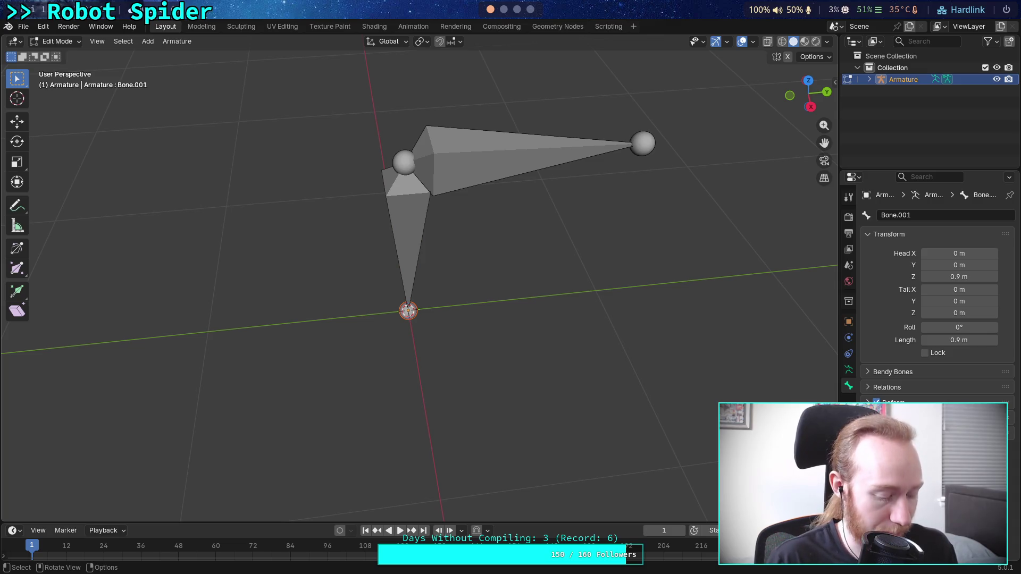
pyautogui.press('Delete')
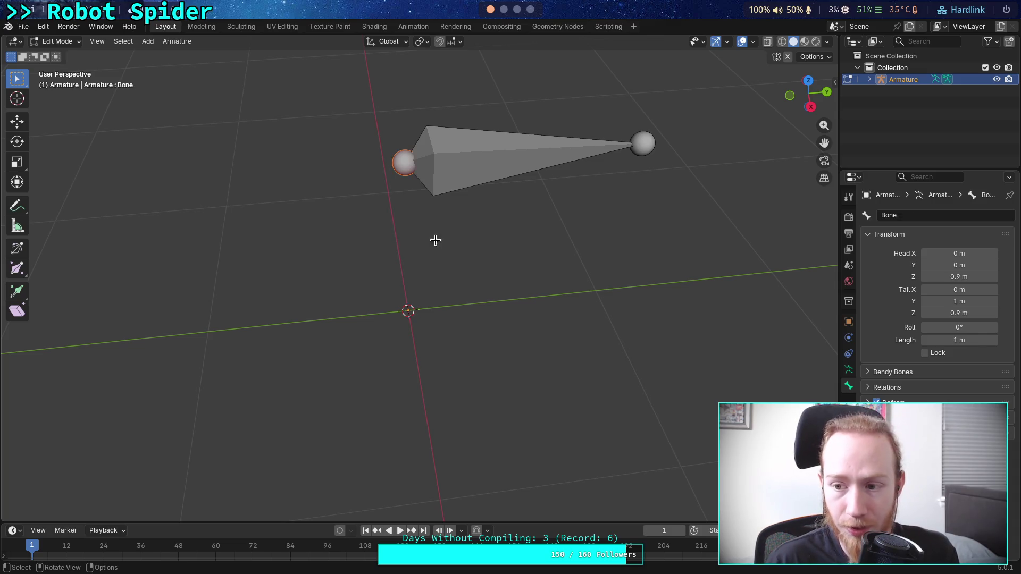
pyautogui.click(636, 143)
pyautogui.click(400, 163)
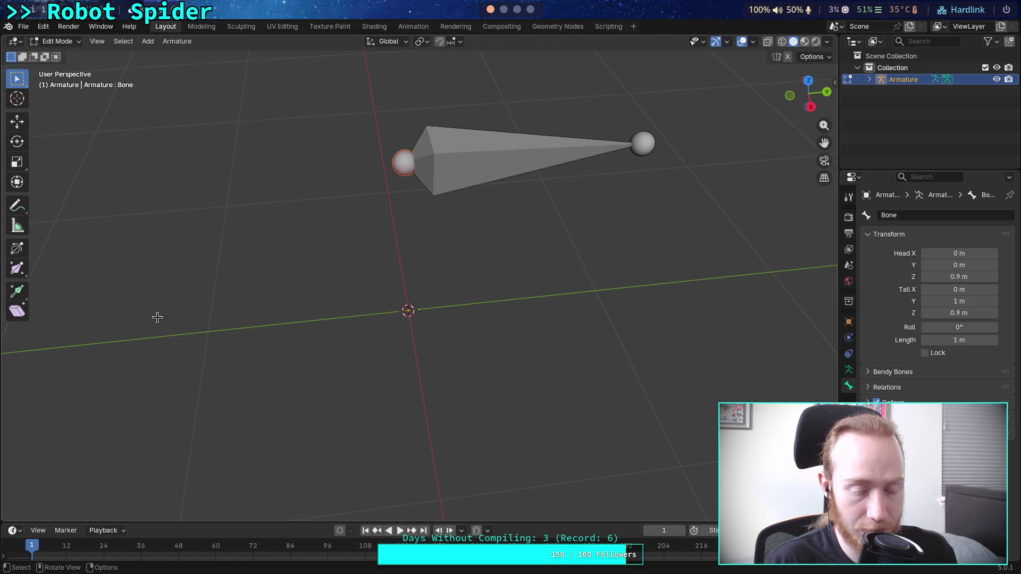
pyautogui.click(364, 346)
pyautogui.click(404, 161)
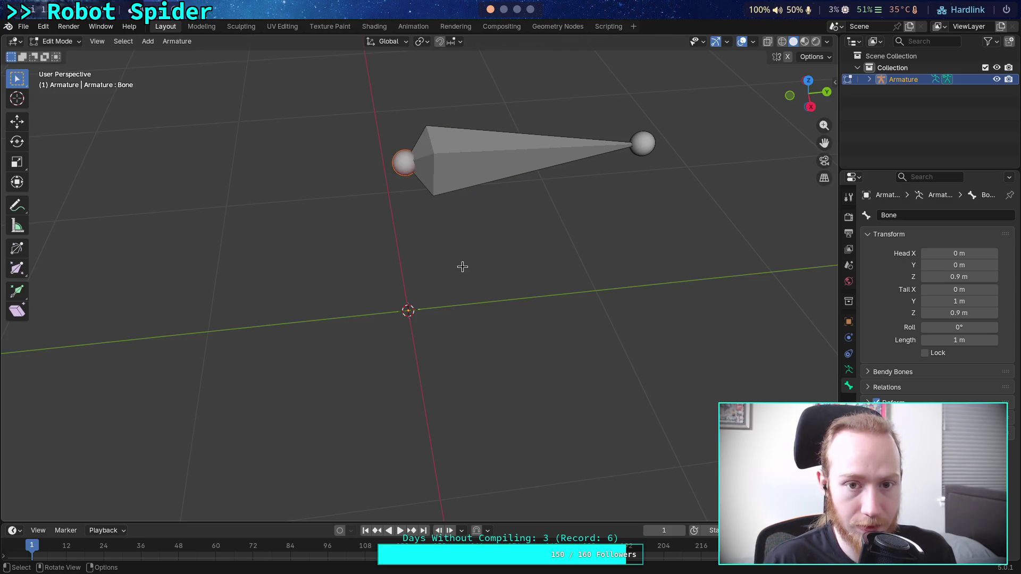
pyautogui.rightClick(282, 244)
pyautogui.click(397, 190)
pyautogui.click(407, 166)
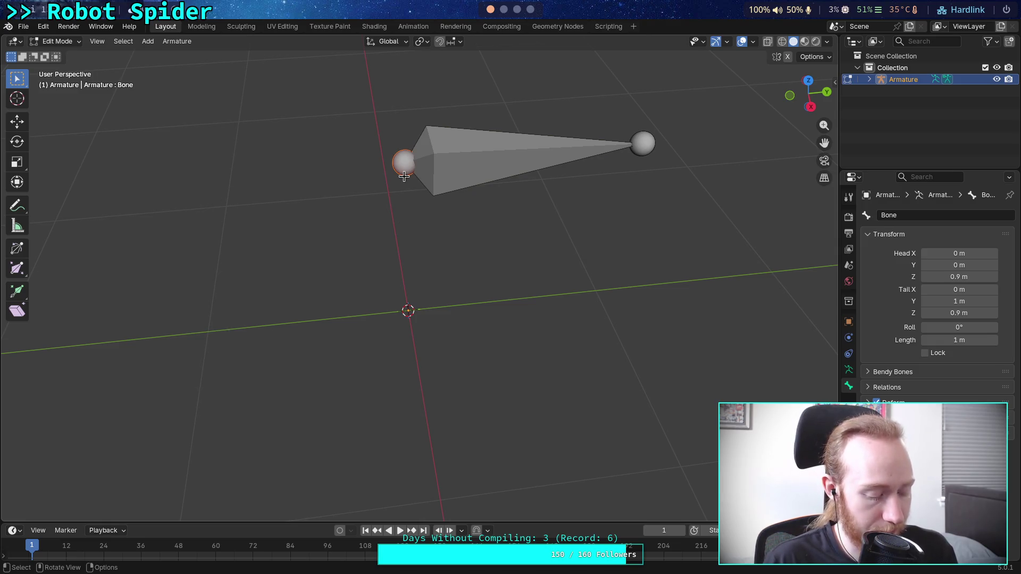
# Extrude Bone.001 back from the head joint, then view from the top and select it
pyautogui.press('e')
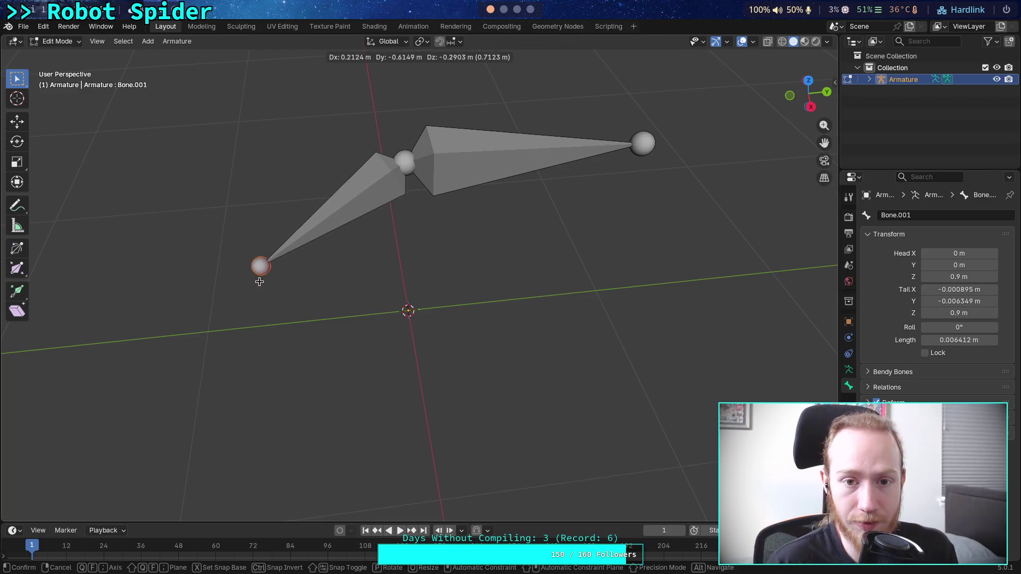
pyautogui.click(222, 240)
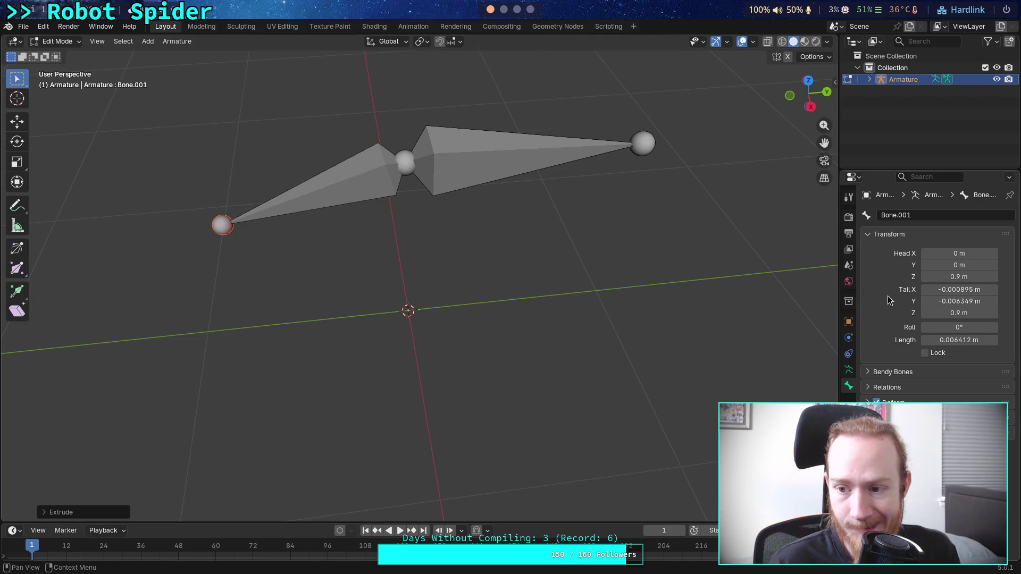
pyautogui.click(808, 81)
pyautogui.scroll(-3, 516, 253)
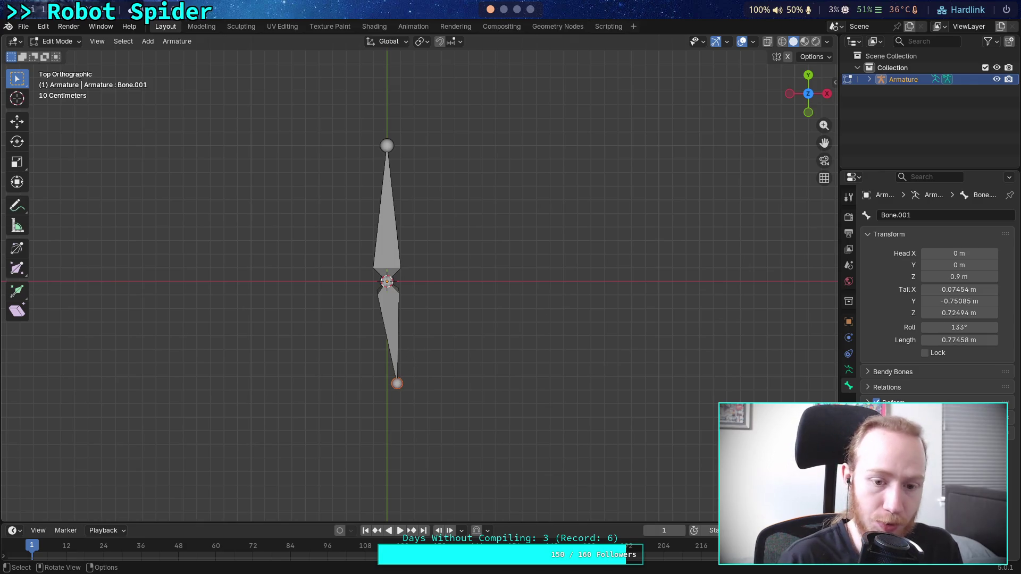
pyautogui.press('x')
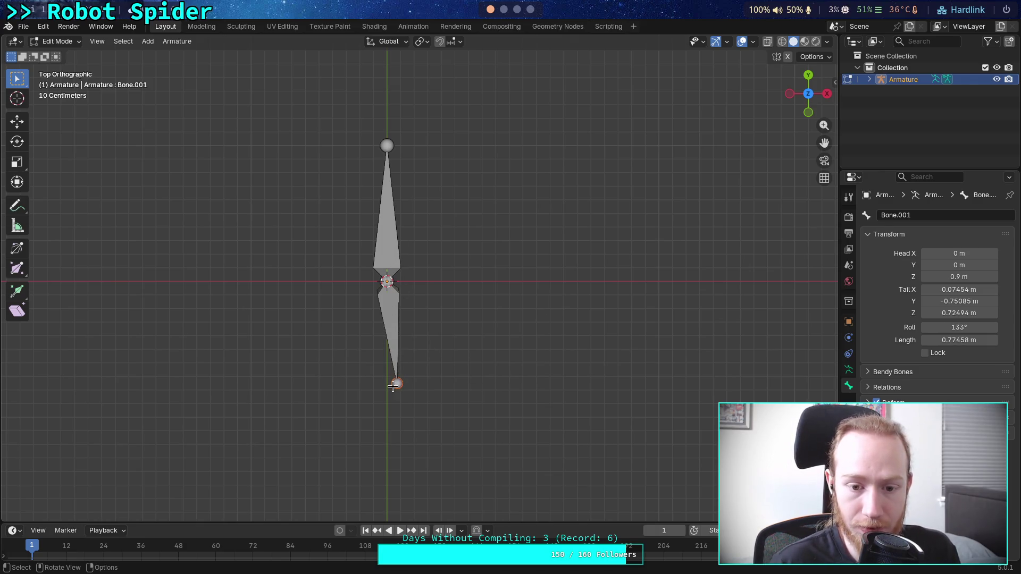
pyautogui.click(389, 319)
# Delete Bone.001 via X > Bones and select the remaining original bone
pyautogui.press('x')
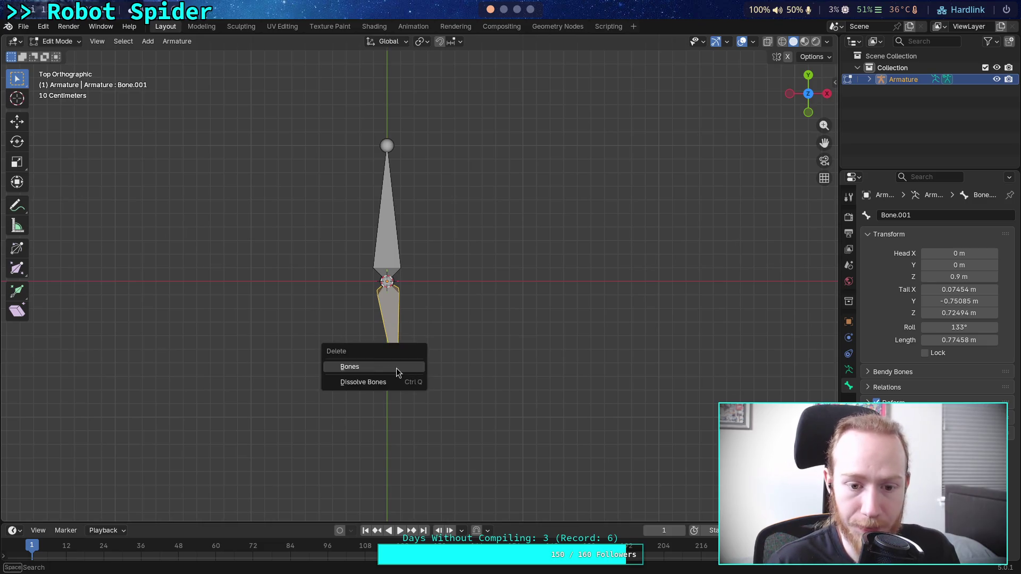
pyautogui.click(398, 371)
pyautogui.click(386, 247)
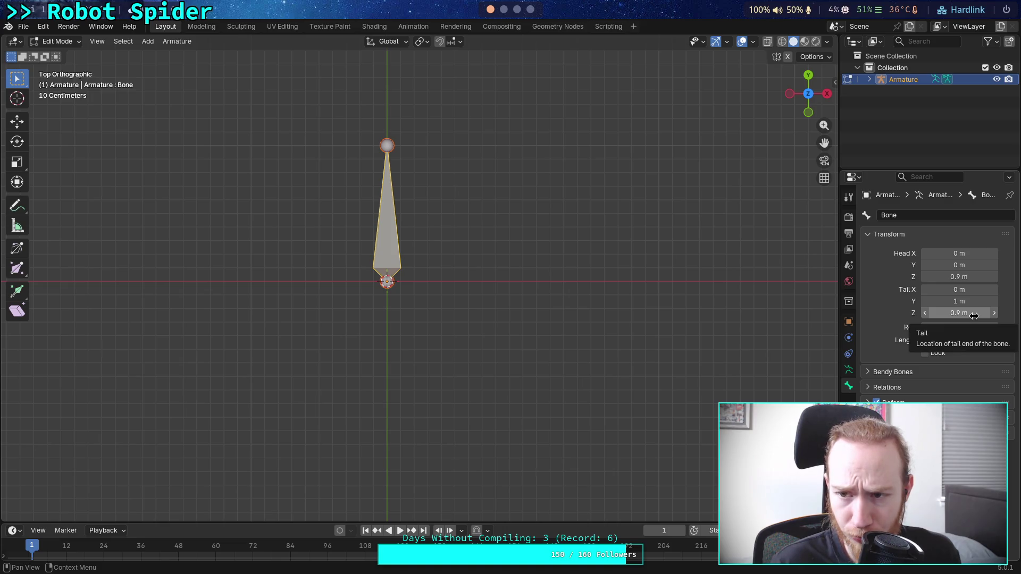
# Orbit and flip between top and bottom views, then deselect the bone
pyautogui.moveTo(661, 330)
pyautogui.mouseDown()
pyautogui.moveTo(561, 258)
pyautogui.moveTo(579, 221)
pyautogui.moveTo(556, 255)
pyautogui.moveTo(564, 267)
pyautogui.mouseUp()
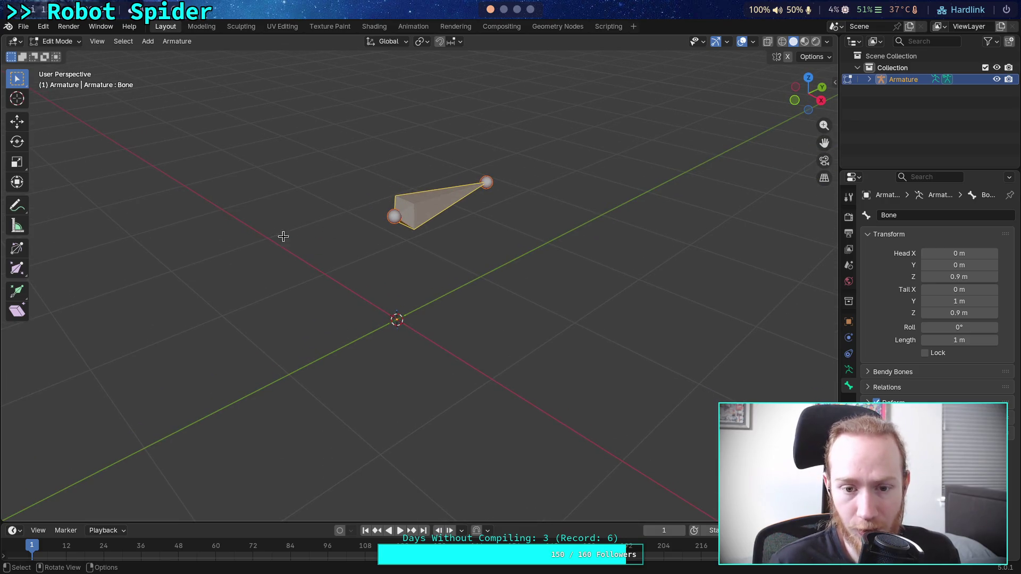
pyautogui.moveTo(808, 83); pyautogui.dragTo(813, 86)
pyautogui.click(813, 87)
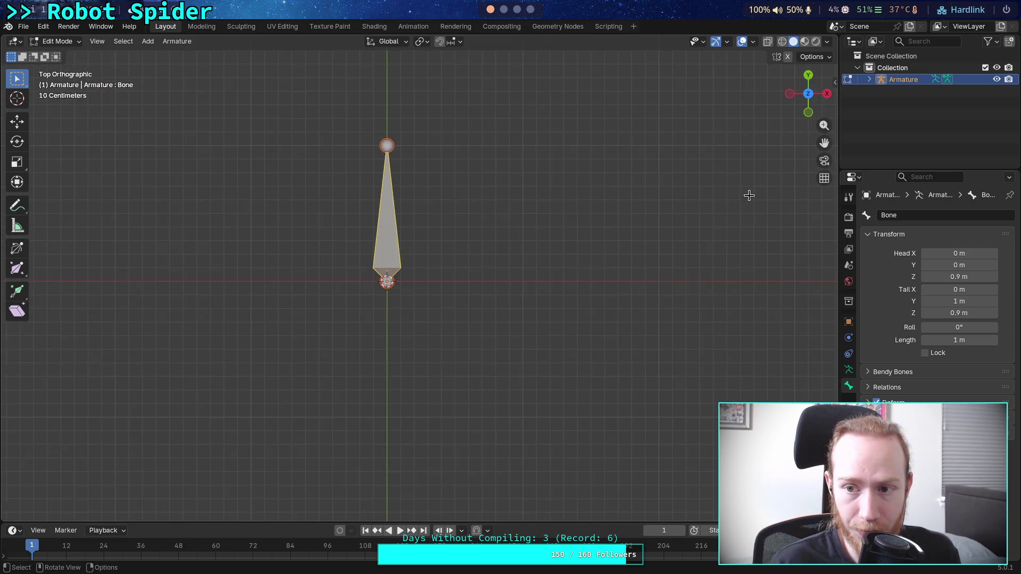
pyautogui.click(810, 99)
pyautogui.click(809, 99)
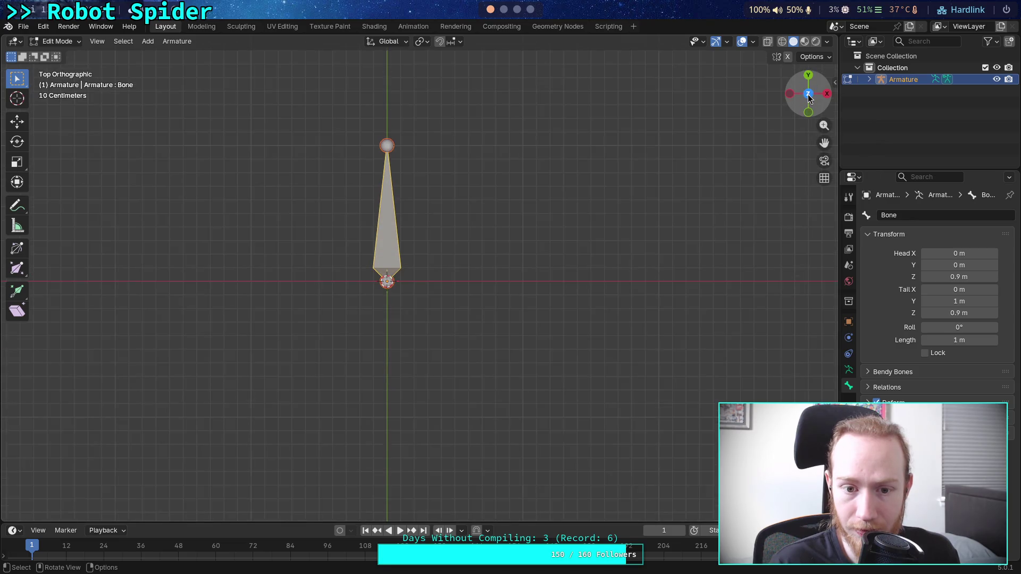
pyautogui.click(808, 100)
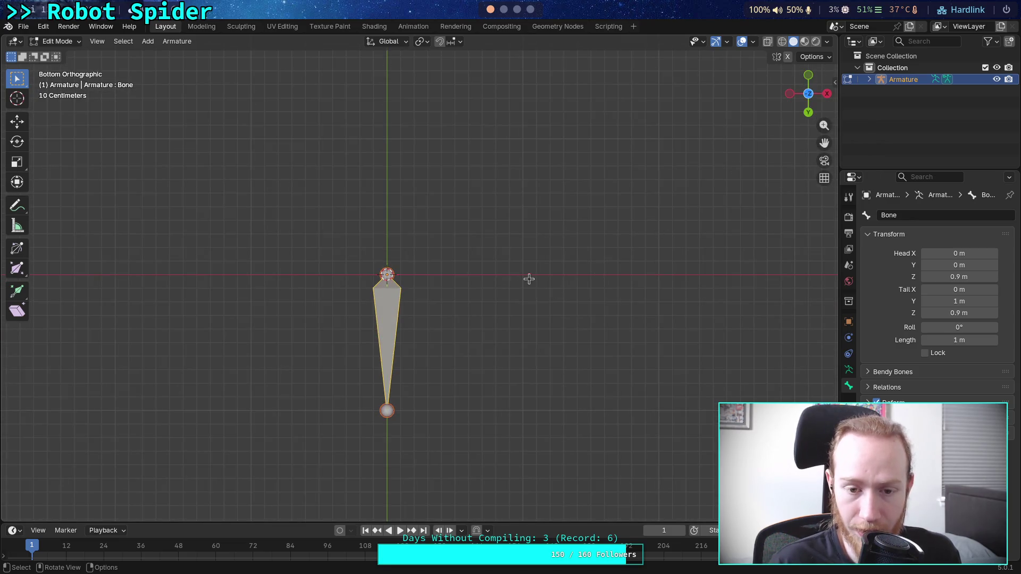
pyautogui.click(441, 277)
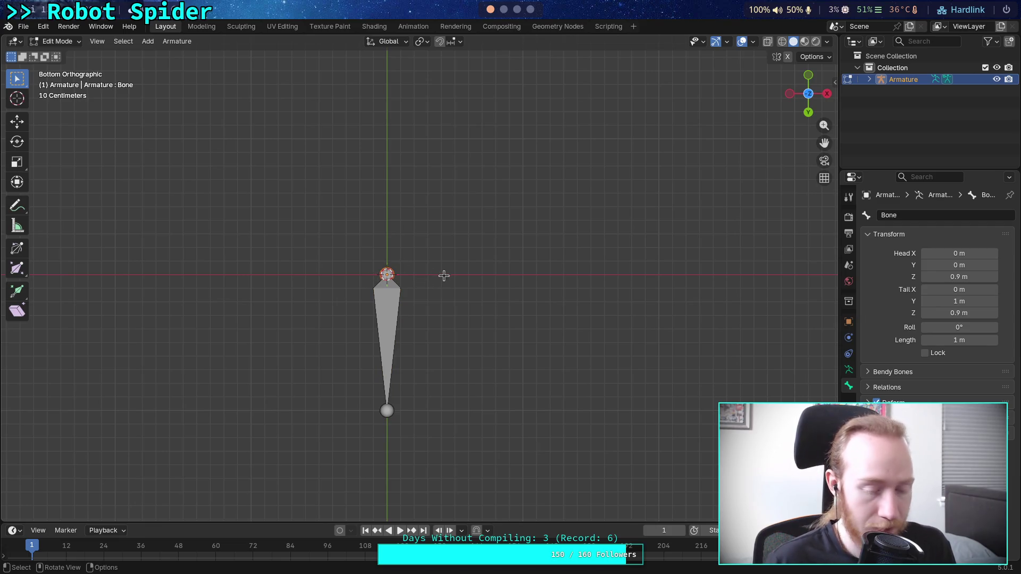
# Extrude a new bone from the shared joint, ending at X -0.59469, Y -0.90377, then go to the browser
pyautogui.press('e')
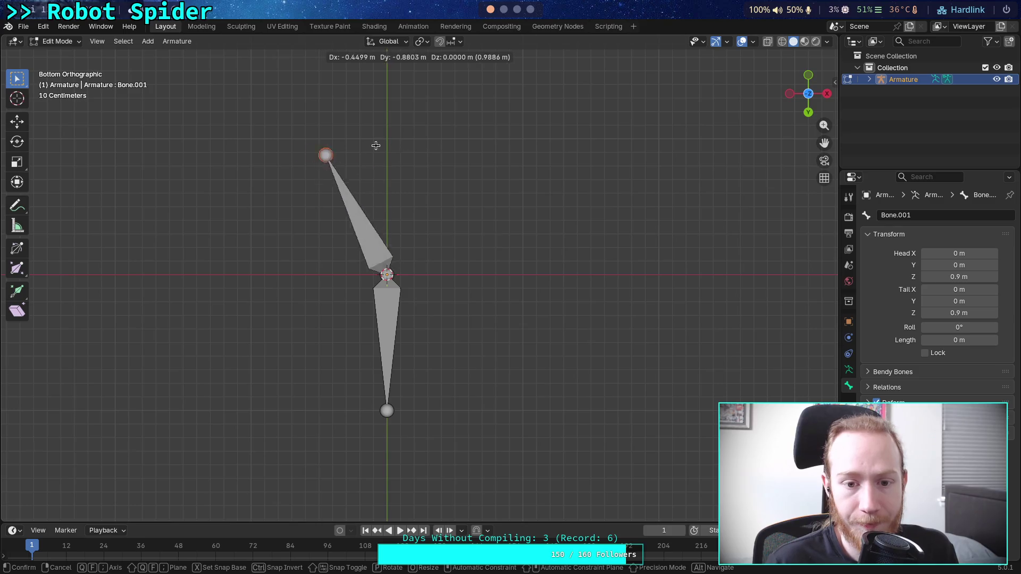
pyautogui.click(355, 142)
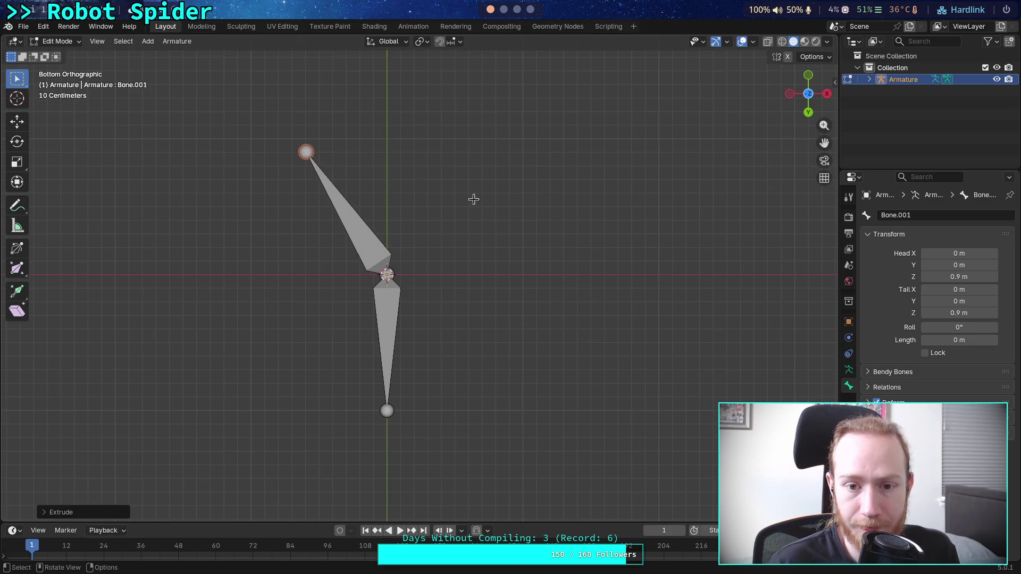
pyautogui.click(960, 302)
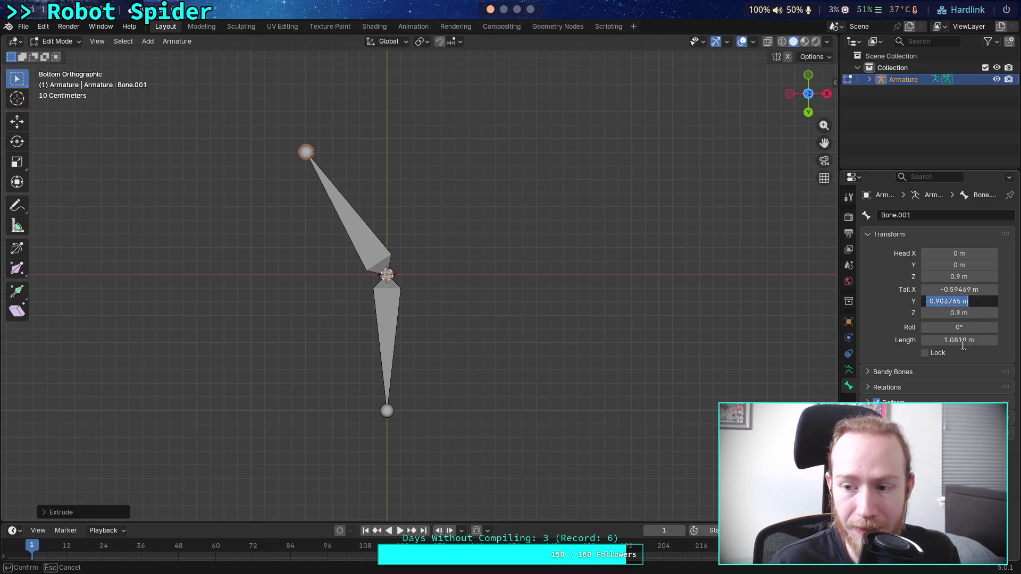
pyautogui.press('Return')
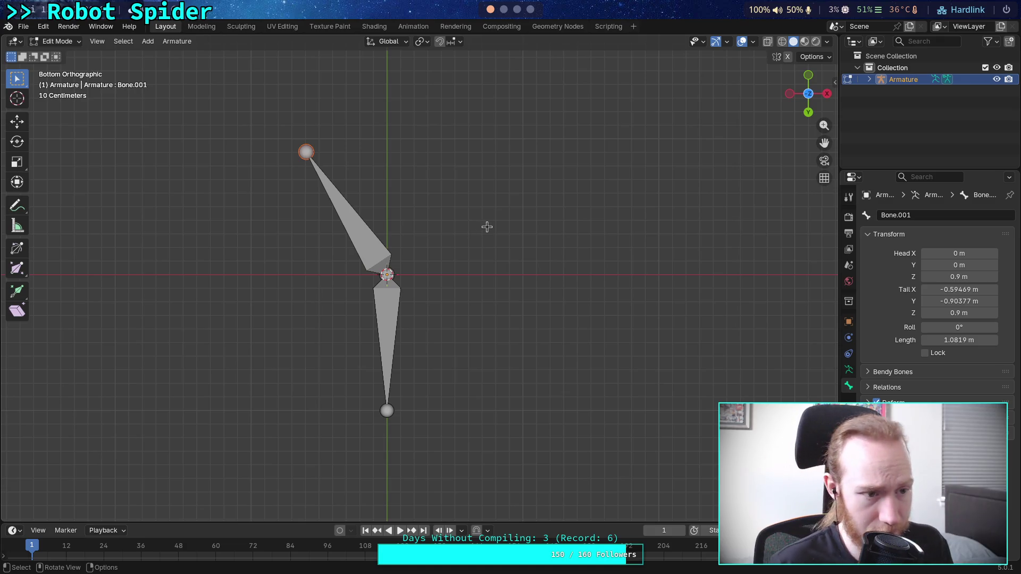
pyautogui.press('super+4')
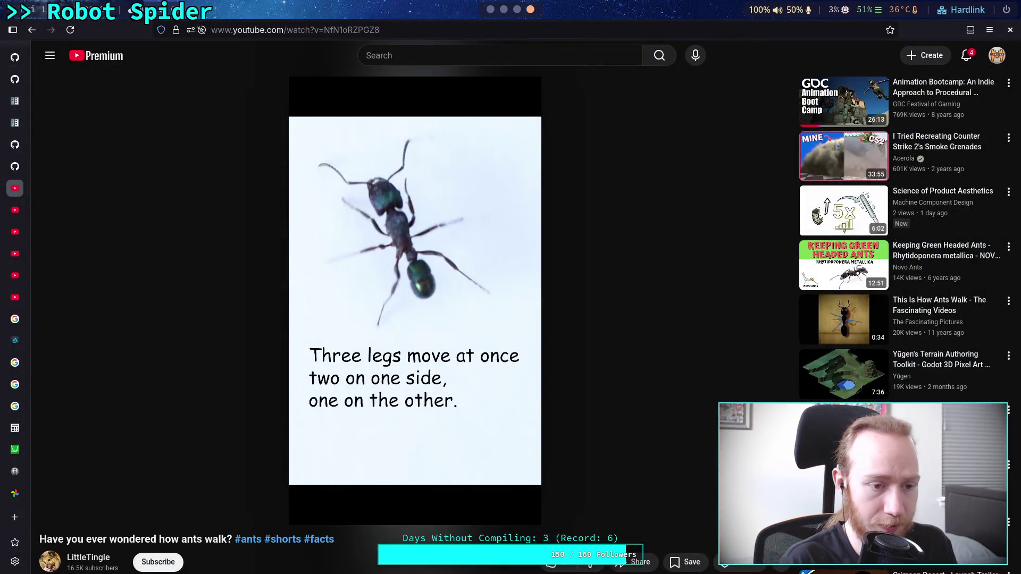
# Open Desmos and enter sin(π/6) in a new expression row
pyautogui.moveTo(24, 460)
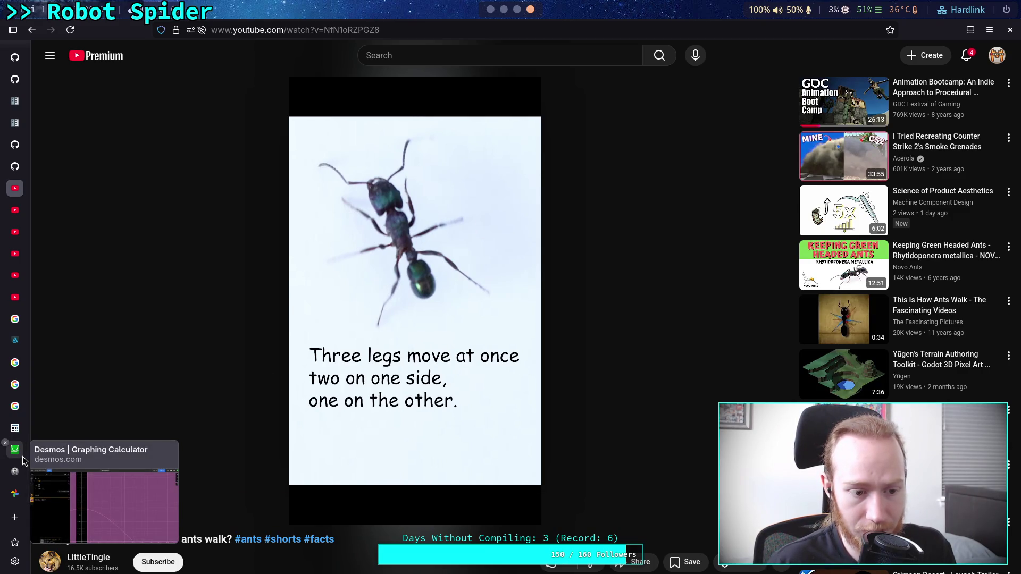
pyautogui.click(24, 461)
pyautogui.click(175, 276)
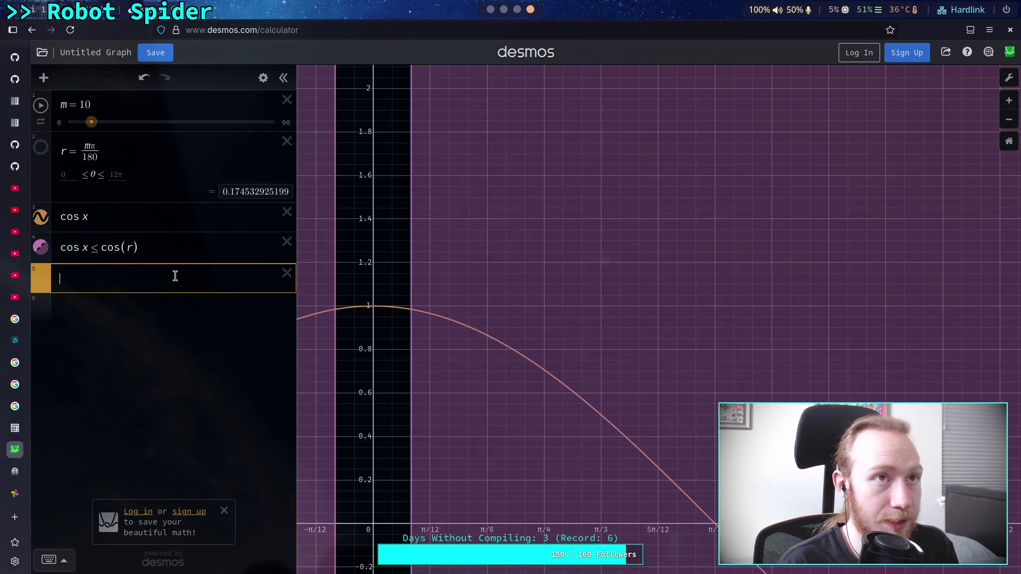
pyautogui.write('sin(')
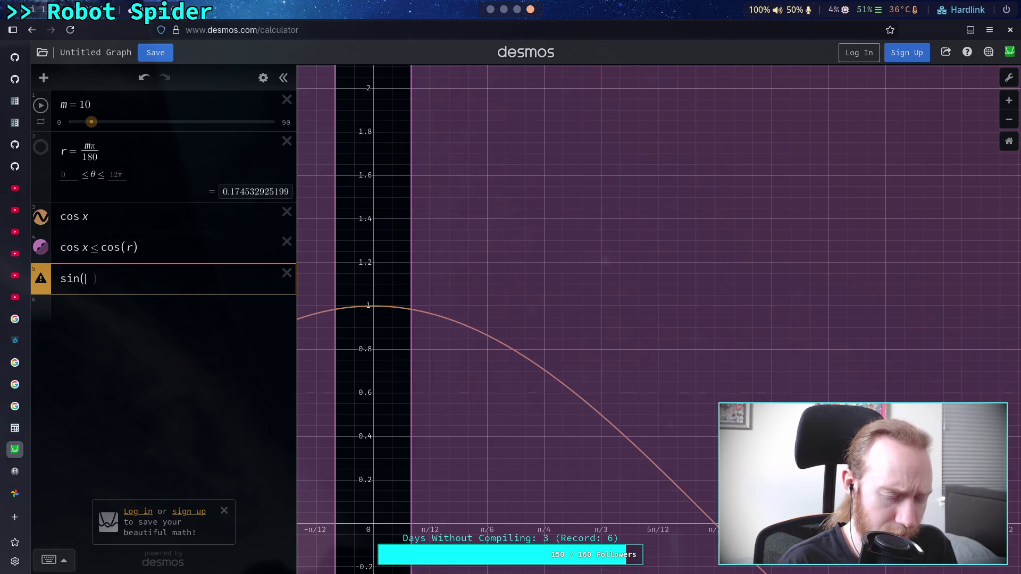
pyautogui.write('pa')
pyautogui.press('BackSpace')
pyautogui.write('i/6')
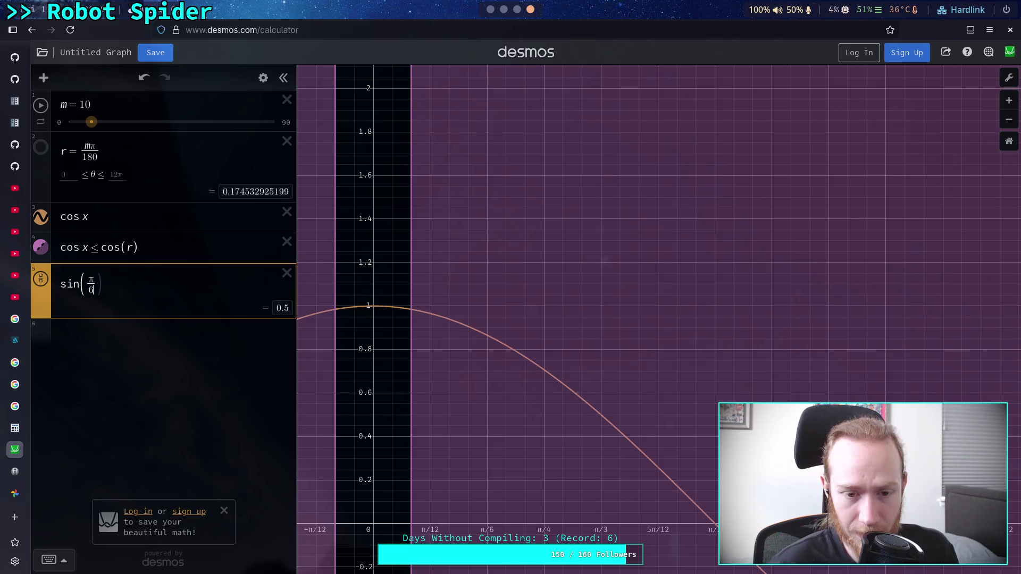
# Rewrite the expression as cos(30·π/180) to work in degrees
pyautogui.hotkey('shift', 'Left')
pyautogui.hotkey('shift', 'Left')
pyautogui.hotkey('shift', 'Left')
pyautogui.write('cos')
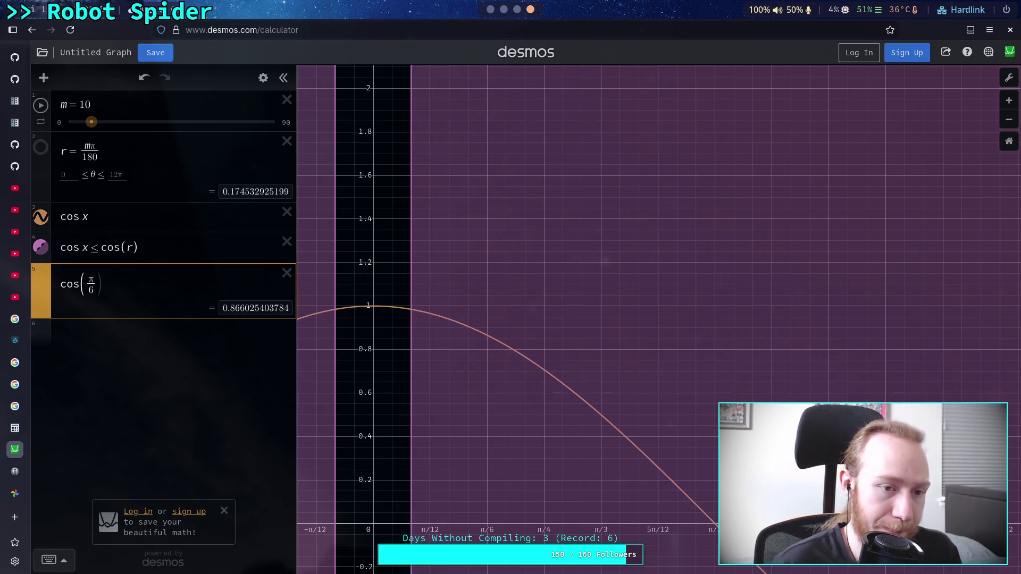
pyautogui.press('BackSpace')
pyautogui.press('BackSpace')
pyautogui.press('BackSpace')
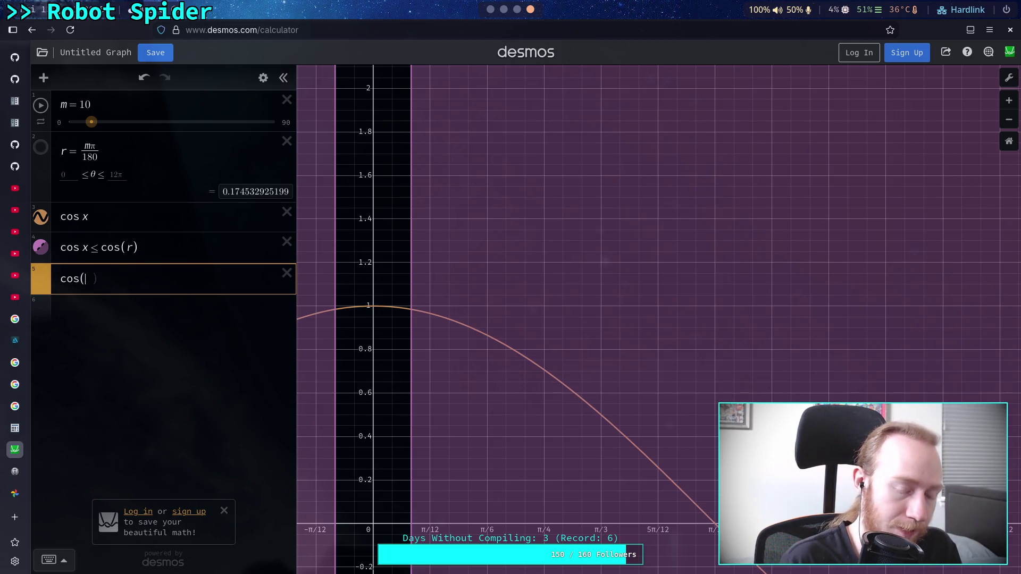
pyautogui.write('70')
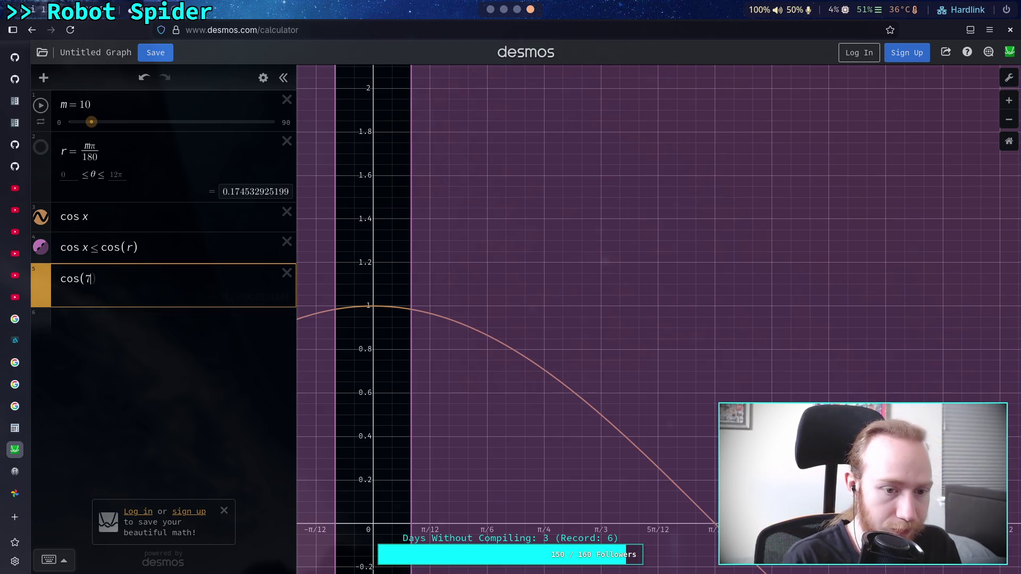
pyautogui.press('BackSpace')
pyautogui.press('BackSpace')
pyautogui.write('30&')
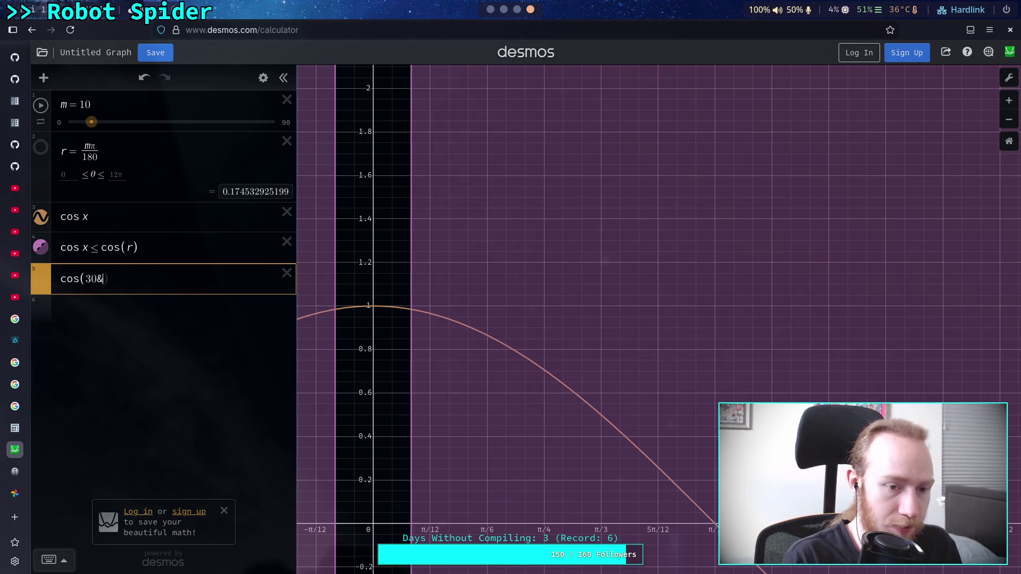
pyautogui.press('BackSpace')
pyautogui.write('*pi')
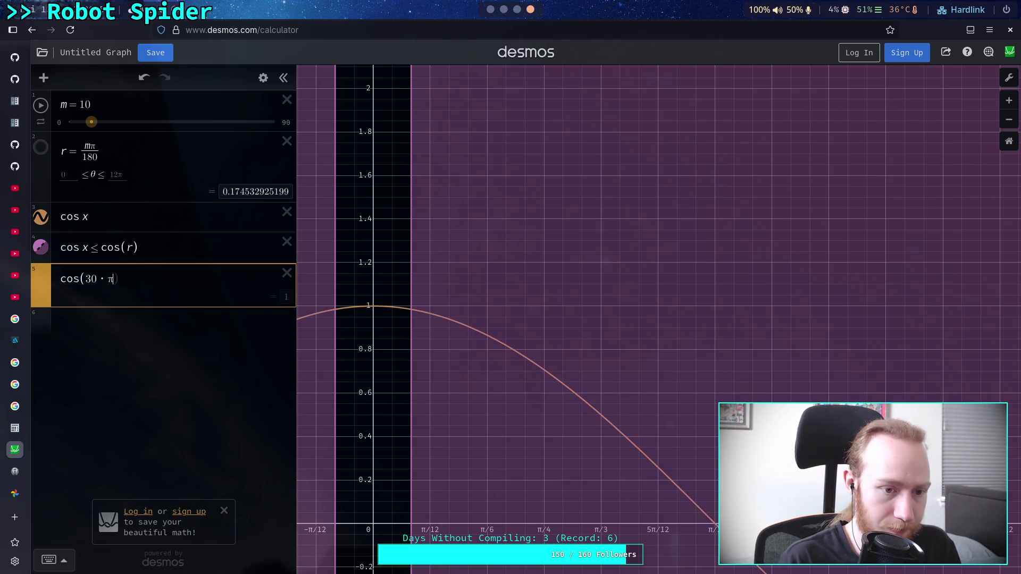
pyautogui.press('BackSpace')
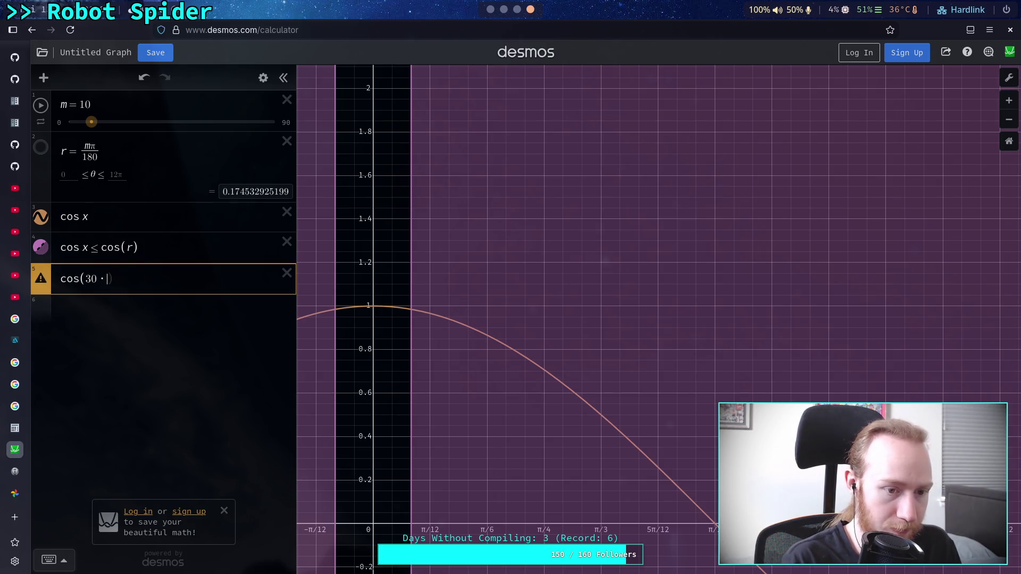
pyautogui.write('pi/')
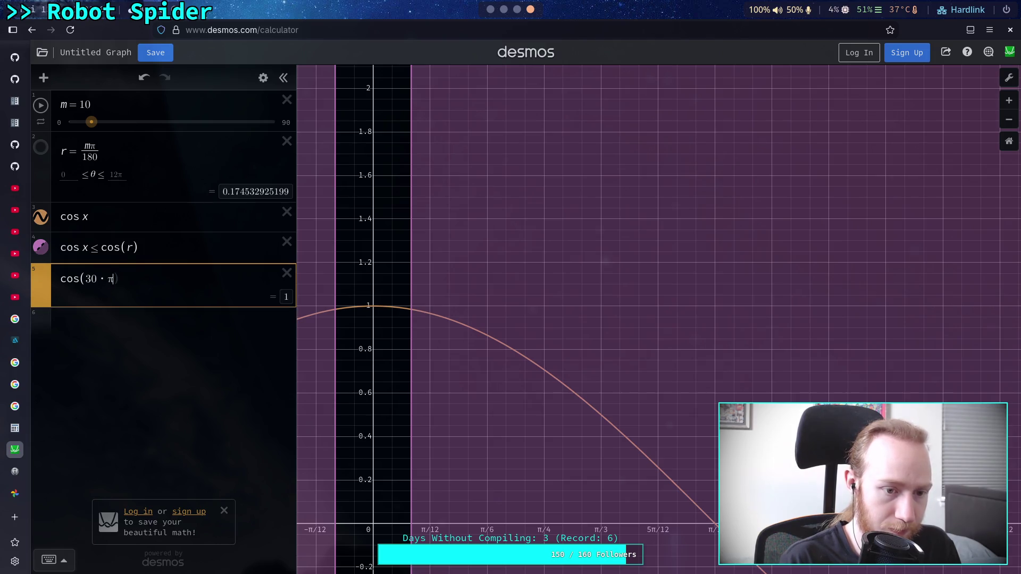
pyautogui.write('180')
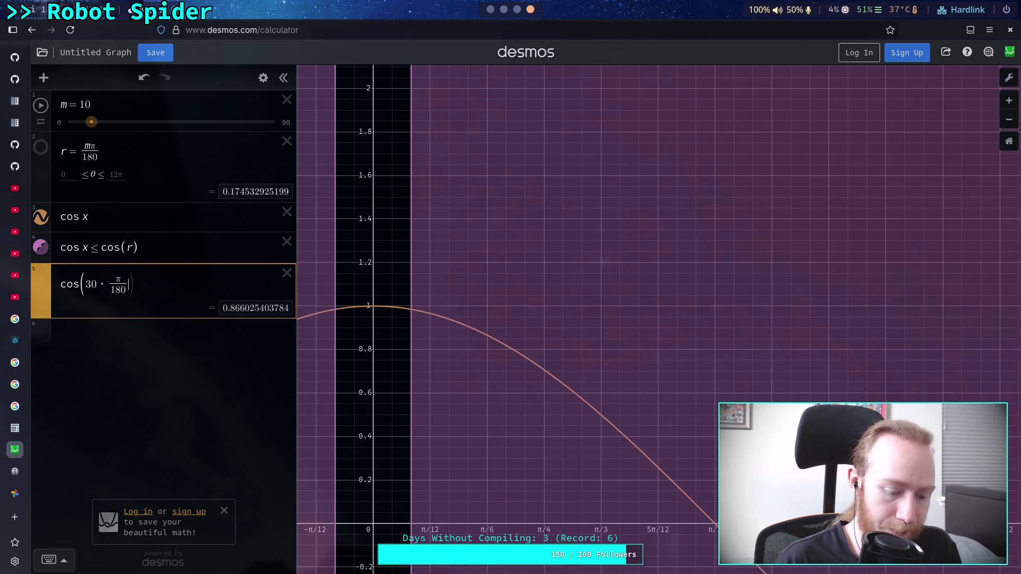
# Add a cos(π/6) check expression, then delete it again
pyautogui.press('Return')
pyautogui.write('cos')
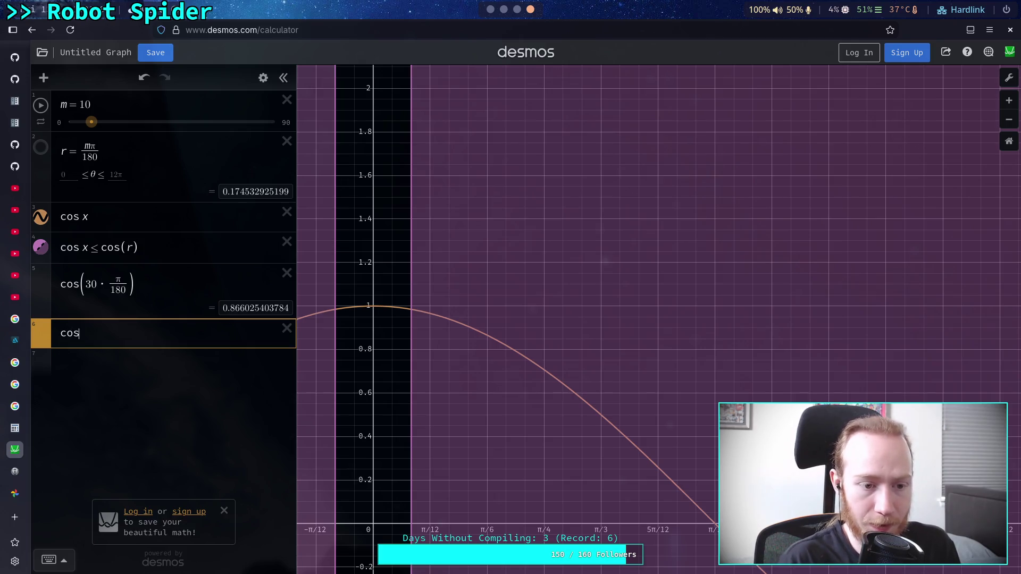
pyautogui.write('(pi/56')
pyautogui.press('BackSpace')
pyautogui.press('BackSpace')
pyautogui.write('6')
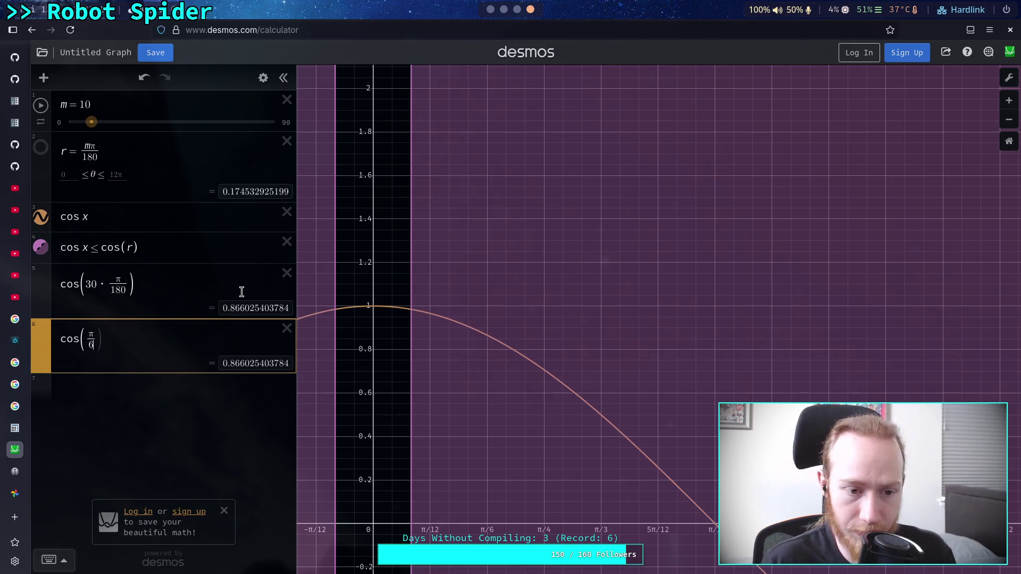
pyautogui.click(287, 328)
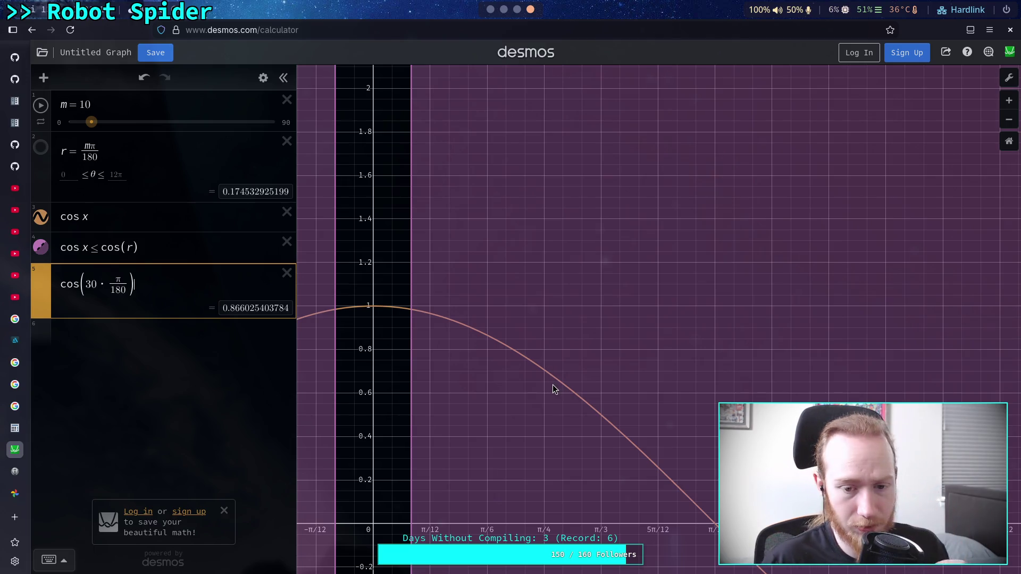
# Change the angle to 60° and swap cos for sin to read 0.866, then return to Blender
pyautogui.click(89, 287)
pyautogui.press('BackSpace')
pyautogui.write('6')
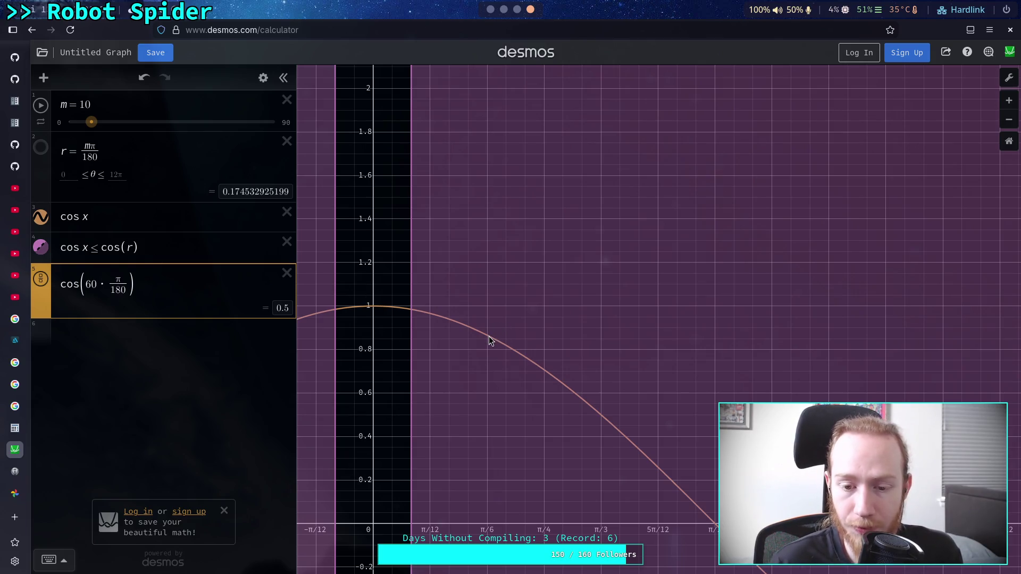
pyautogui.click(488, 338)
pyautogui.click(182, 296)
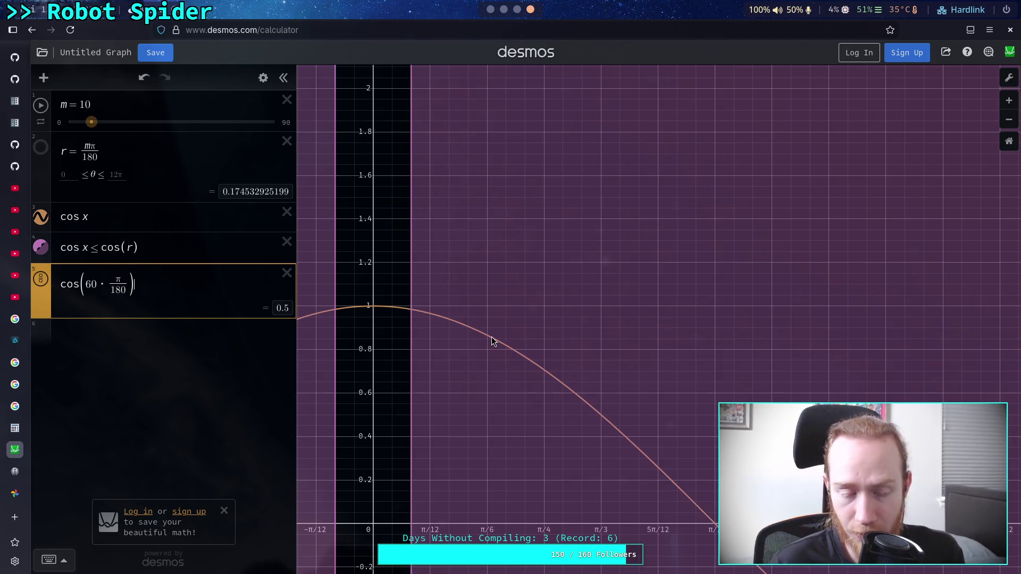
pyautogui.doubleClick(75, 285)
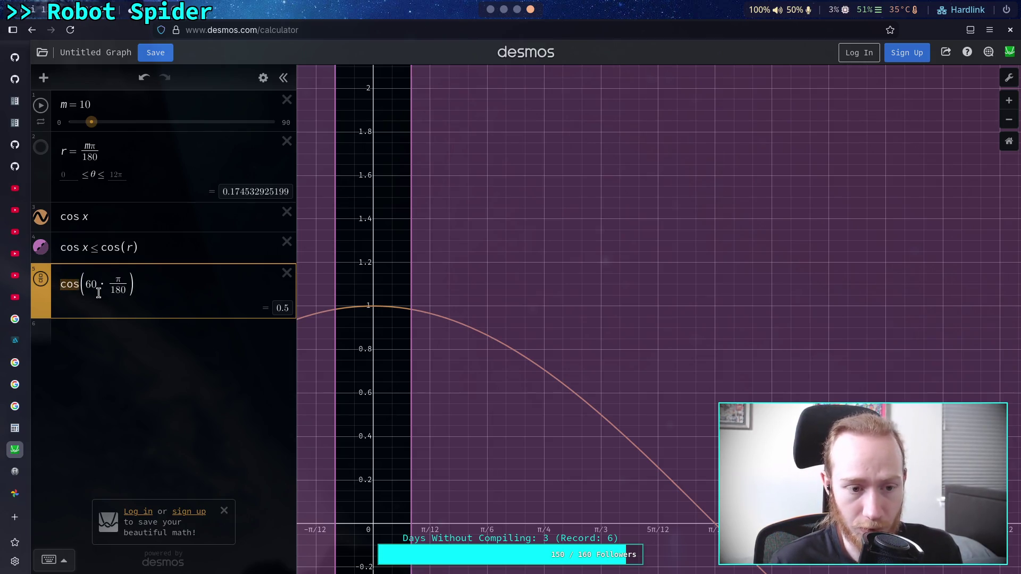
pyautogui.write('sin')
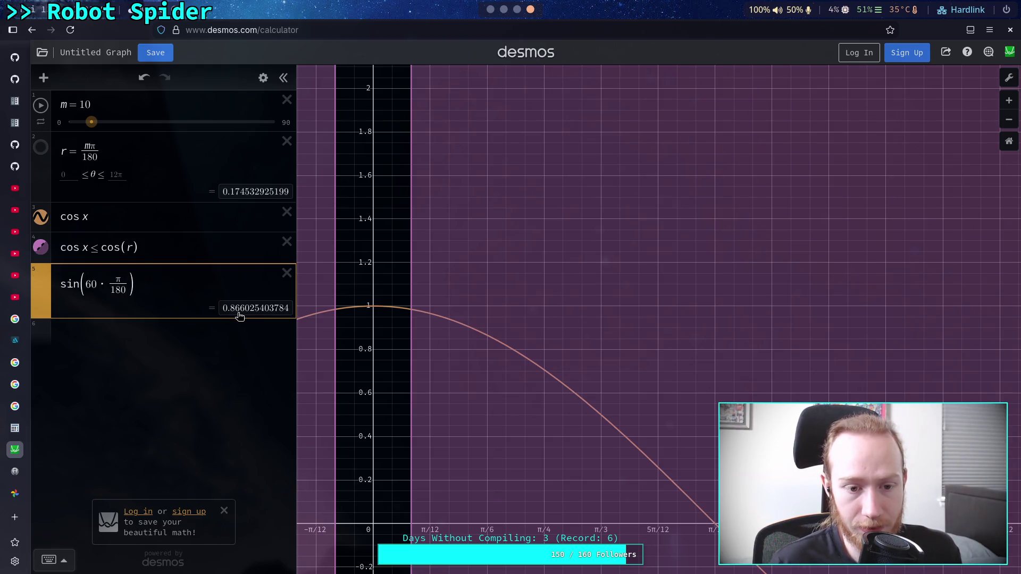
pyautogui.press('super+Left')
pyautogui.press('super+Left')
pyautogui.press('super+Left')
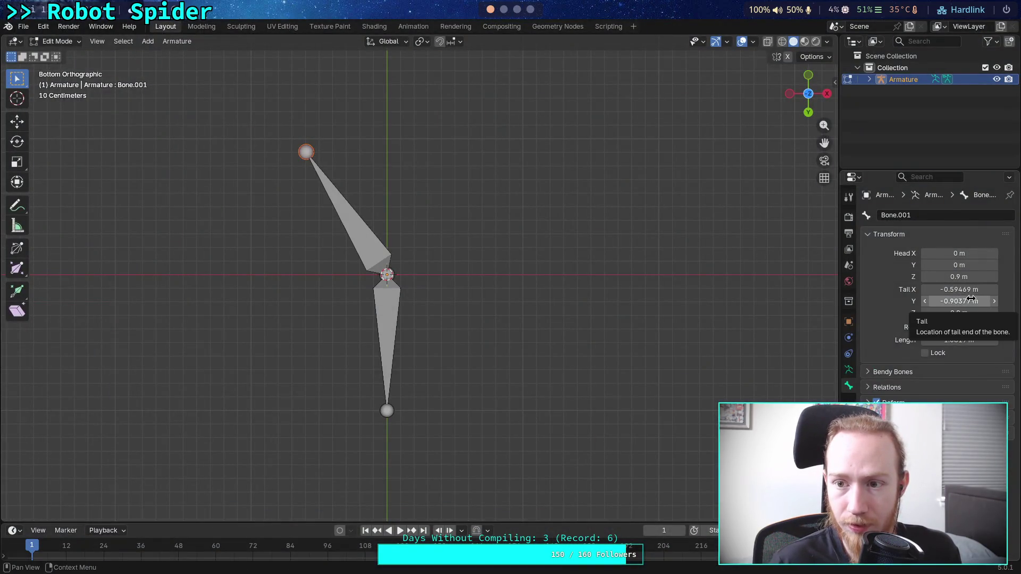
# Set Bone.001's tail Y to -0.866 and tail X to -0.5
pyautogui.click(972, 301)
pyautogui.write('-0.8')
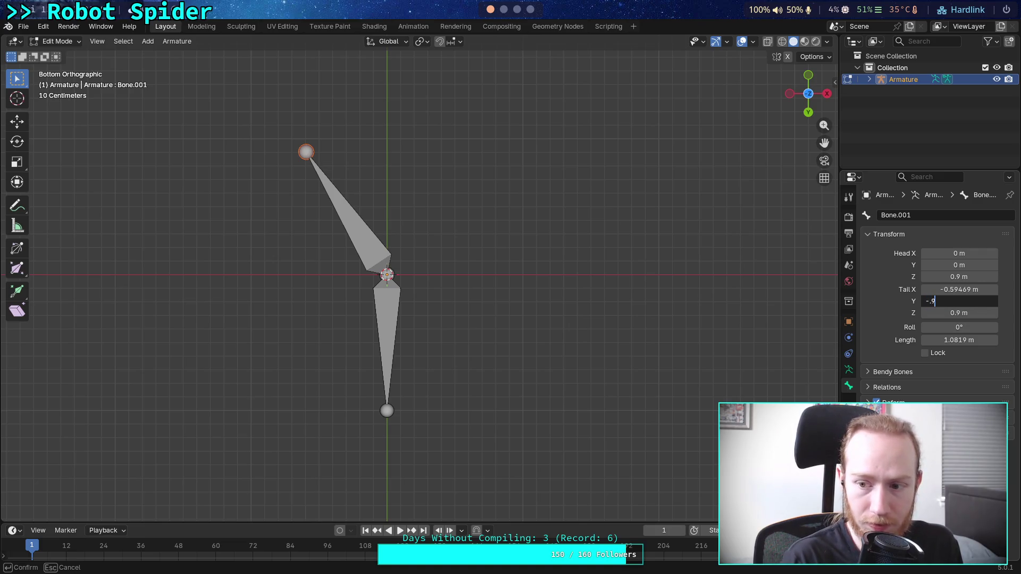
pyautogui.write('66')
pyautogui.press('Return')
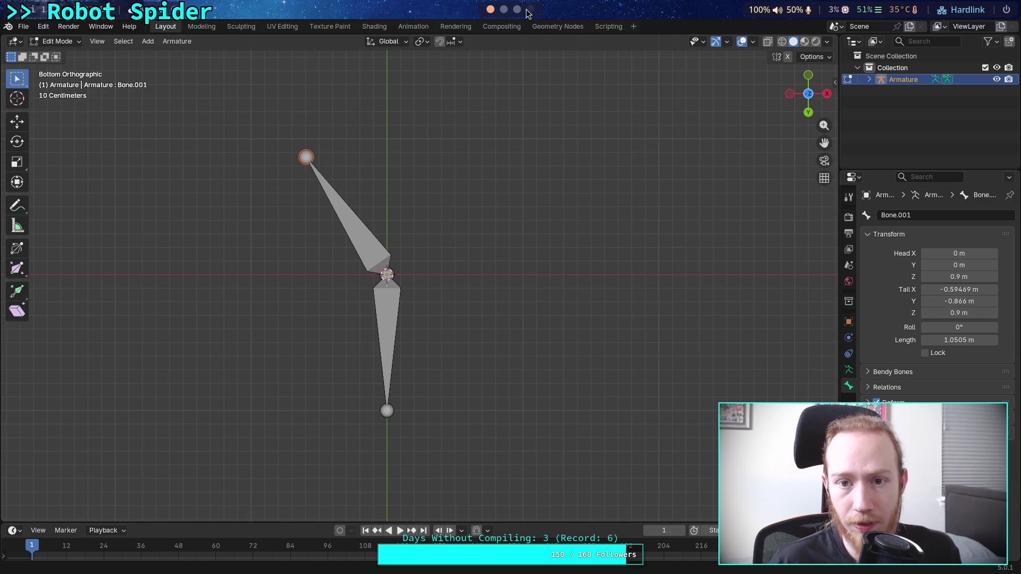
pyautogui.click(517, 9)
pyautogui.click(528, 10)
pyautogui.click(490, 9)
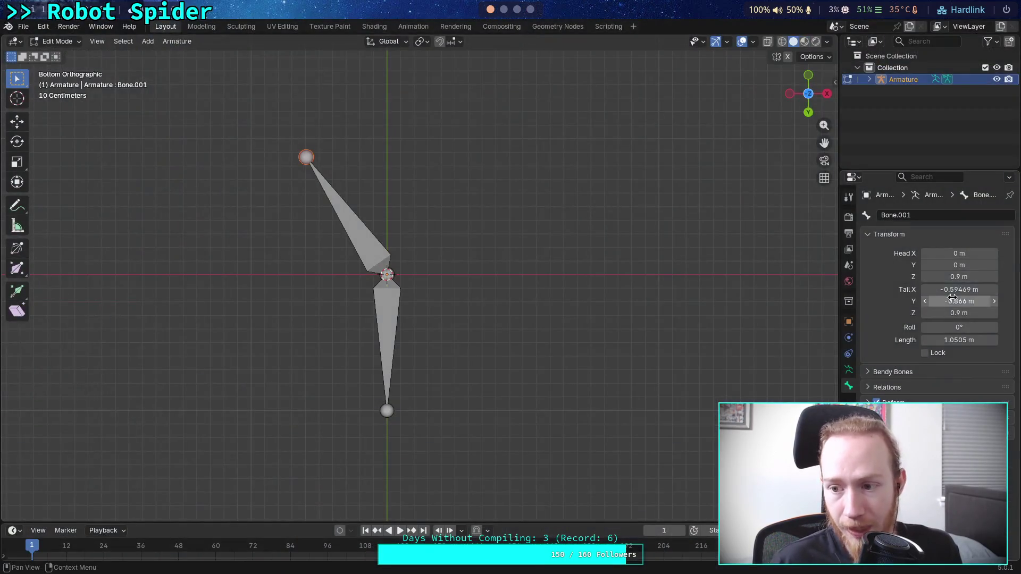
pyautogui.click(969, 288)
pyautogui.write('-.5')
pyautogui.press('Return')
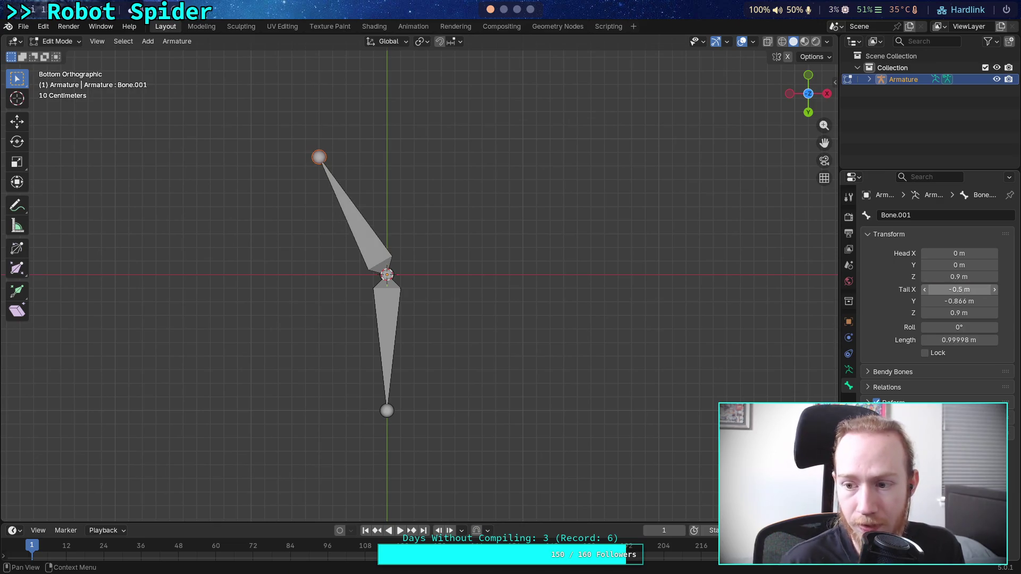
# Check the bone's length and refine tail Y to -0.86602
pyautogui.click(963, 340)
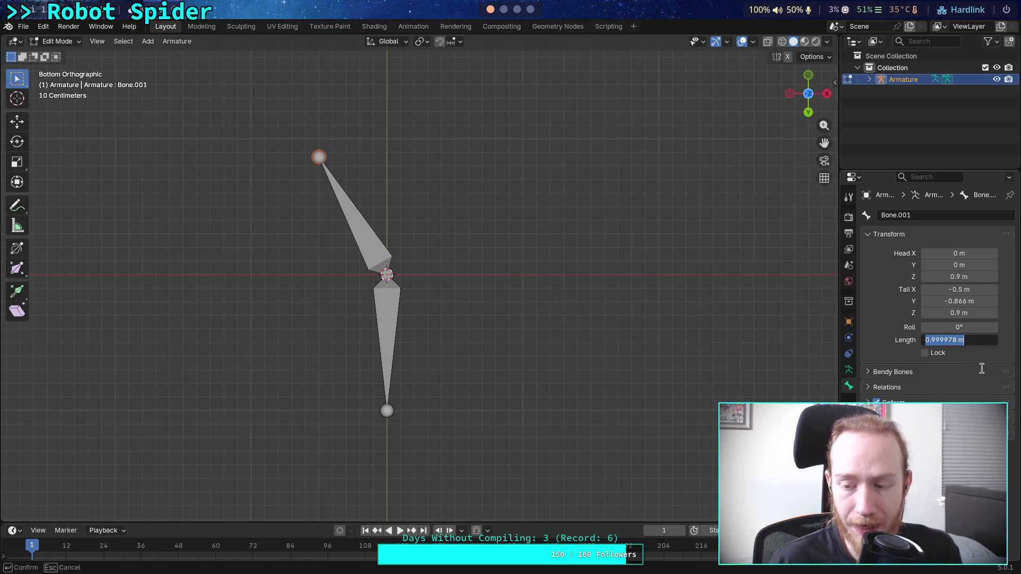
pyautogui.click(974, 302)
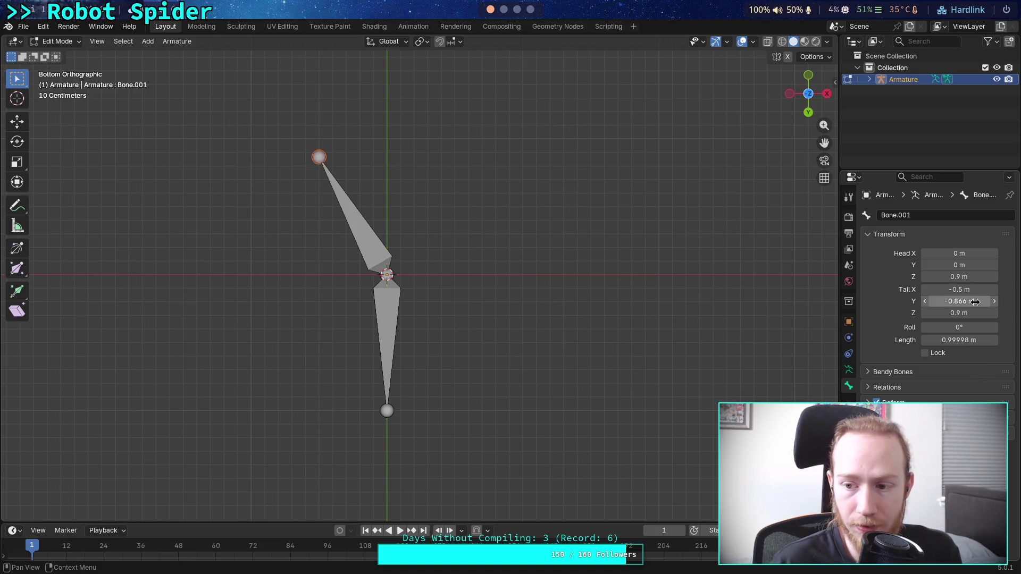
pyautogui.click(974, 302)
pyautogui.press('Left')
pyautogui.press('Left')
pyautogui.write('02')
pyautogui.press('Return')
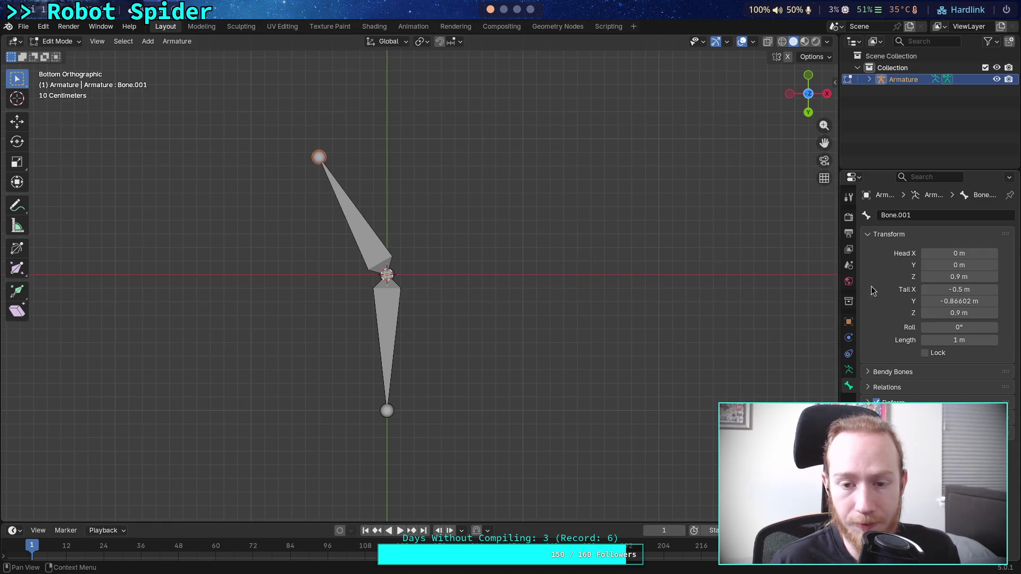
pyautogui.click(980, 342)
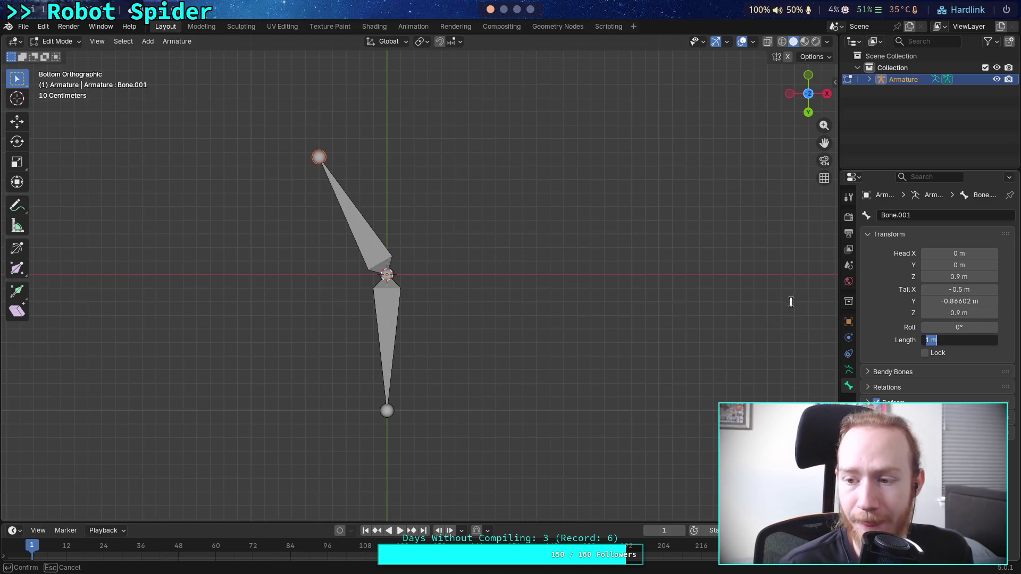
# Commit Bone.001's length at exactly 1 m, then select only the central hub joint
pyautogui.click(964, 344)
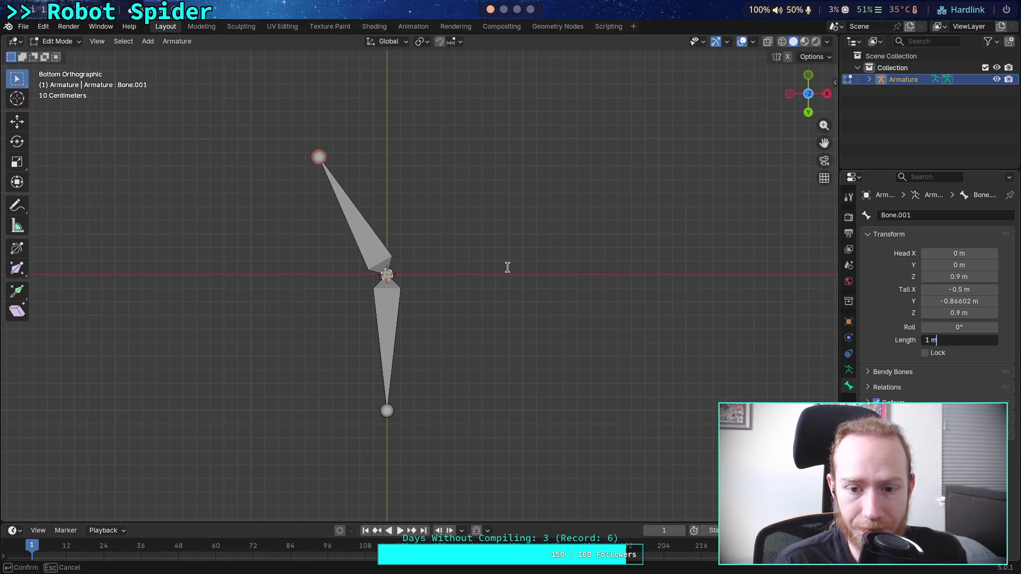
pyautogui.press('Return')
pyautogui.click(381, 271)
pyautogui.click(397, 273)
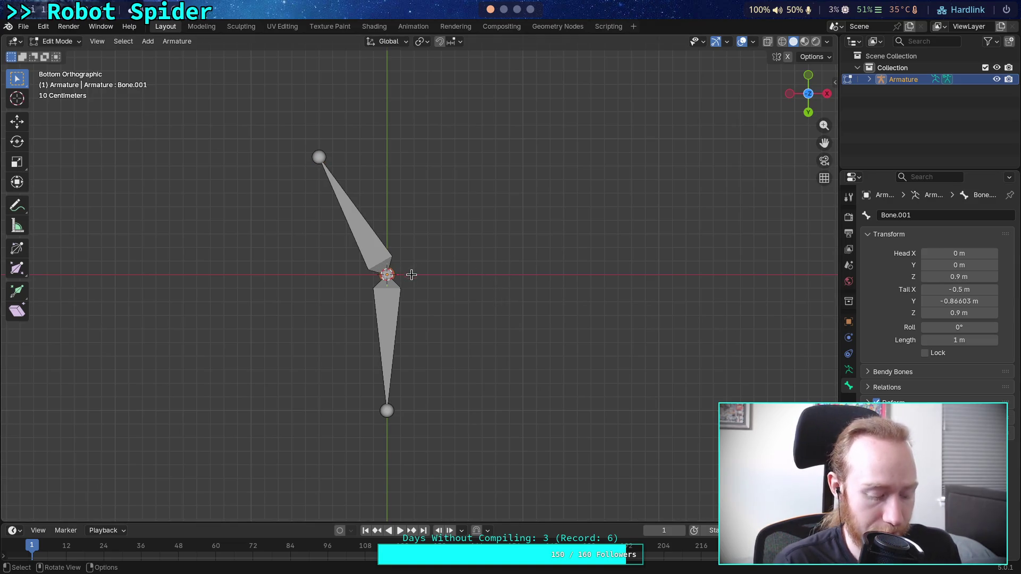
# Extrude Bone.002 from the hub up and to the right, with length 1 and tail X 0.5
pyautogui.press('e')
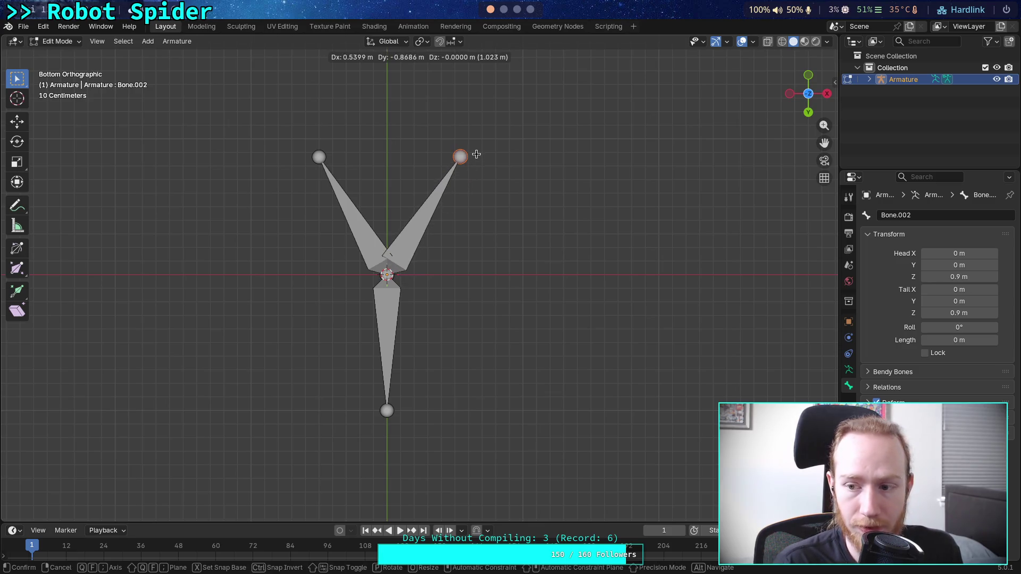
pyautogui.click(476, 155)
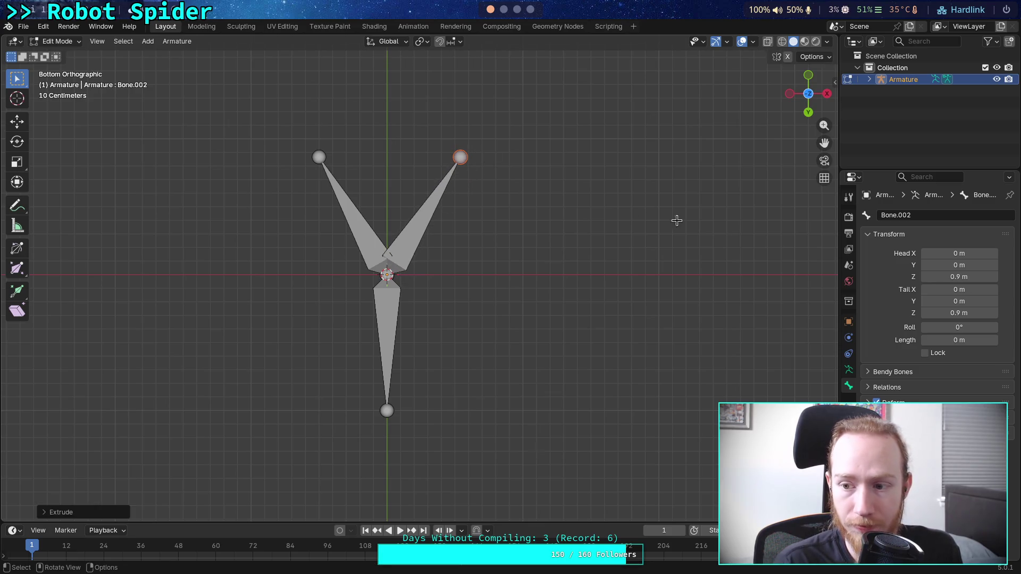
pyautogui.click(972, 339)
pyautogui.write('1')
pyautogui.press('Return')
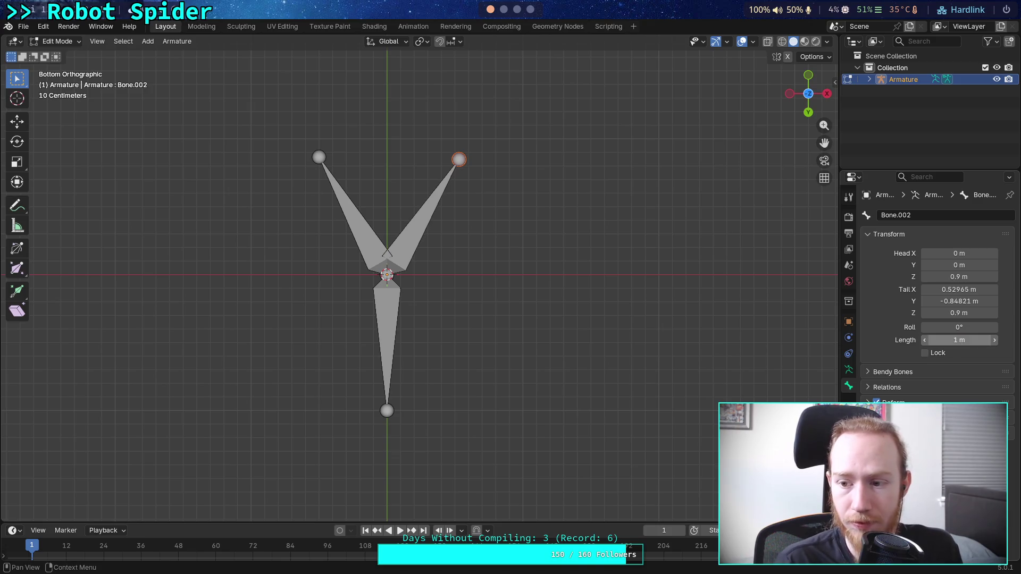
pyautogui.click(960, 289)
pyautogui.write('0.5')
pyautogui.press('Return')
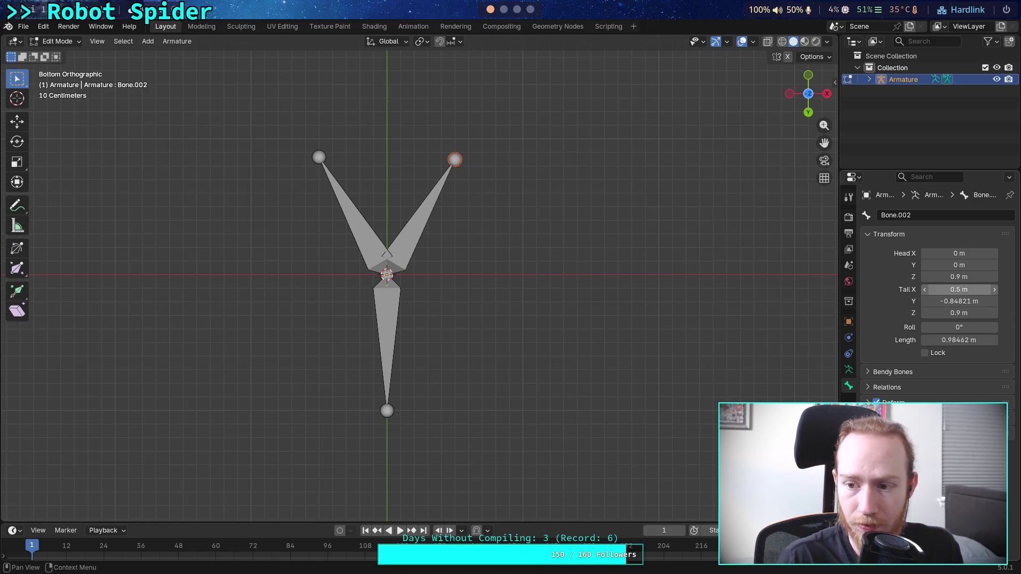
# Enter a negative tail Y value for Bone.002, correcting mistyped digits
pyautogui.click(948, 301)
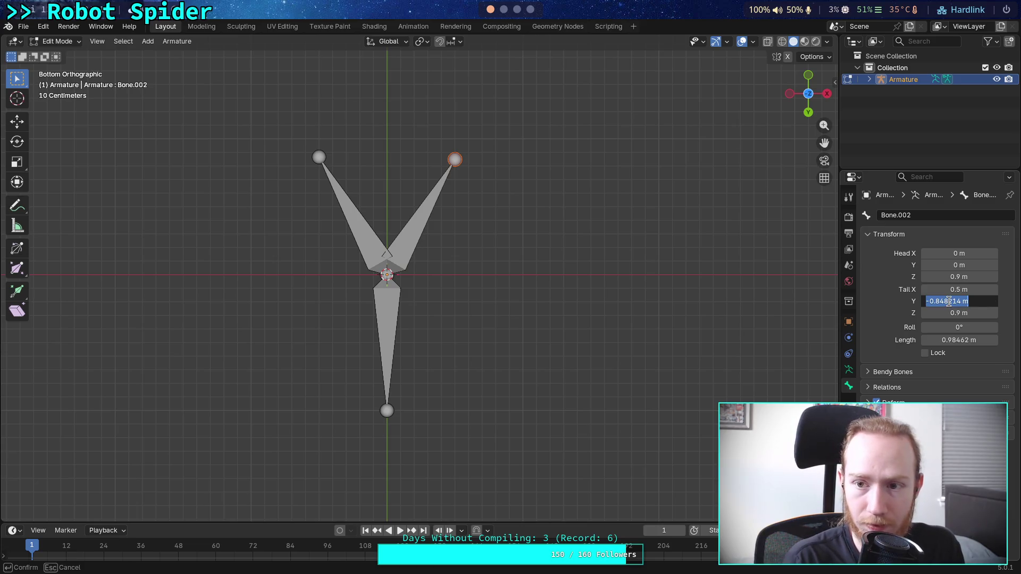
pyautogui.write('-')
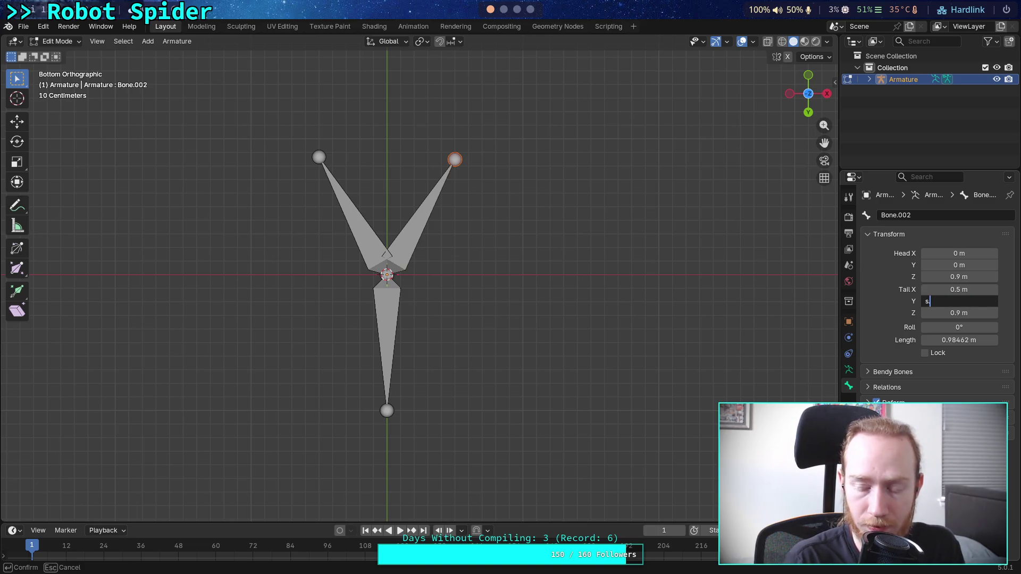
pyautogui.write('.855')
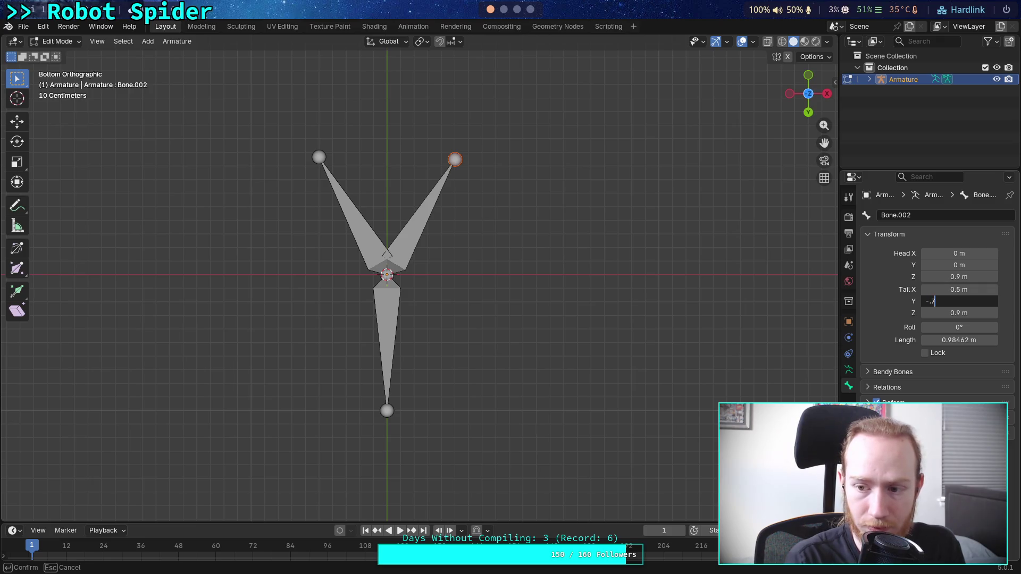
pyautogui.press('BackSpace')
pyautogui.press('BackSpace')
pyautogui.write('66025')
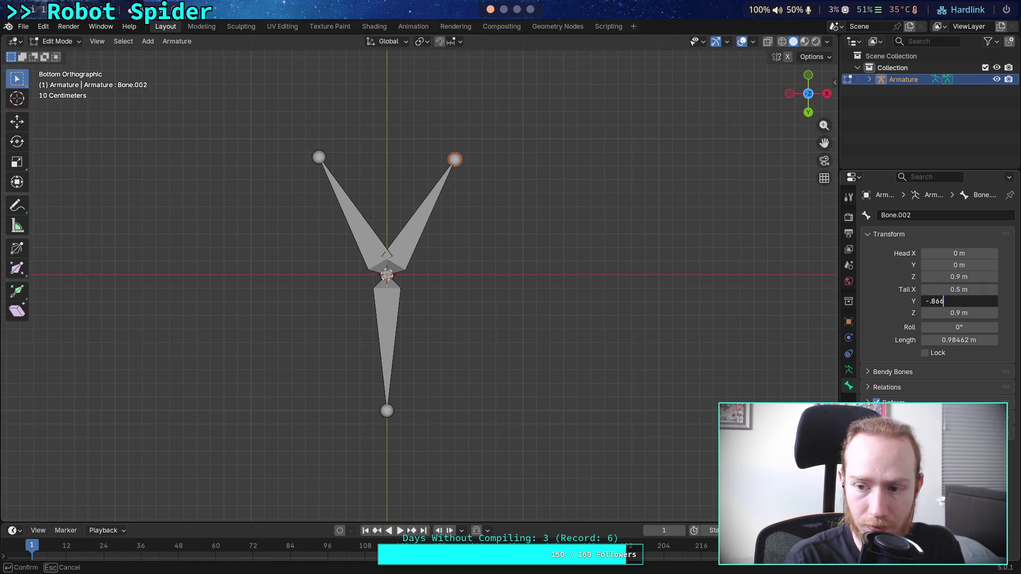